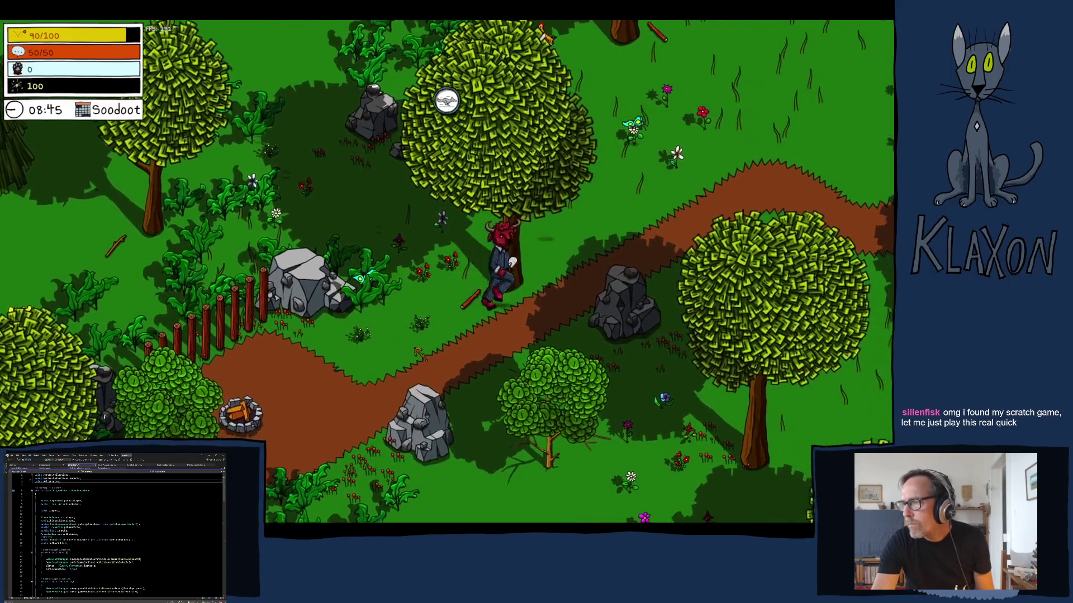
Walk up the path toward the cliff, dismiss the map-piece line, and check the pause menu and map.
key(d)
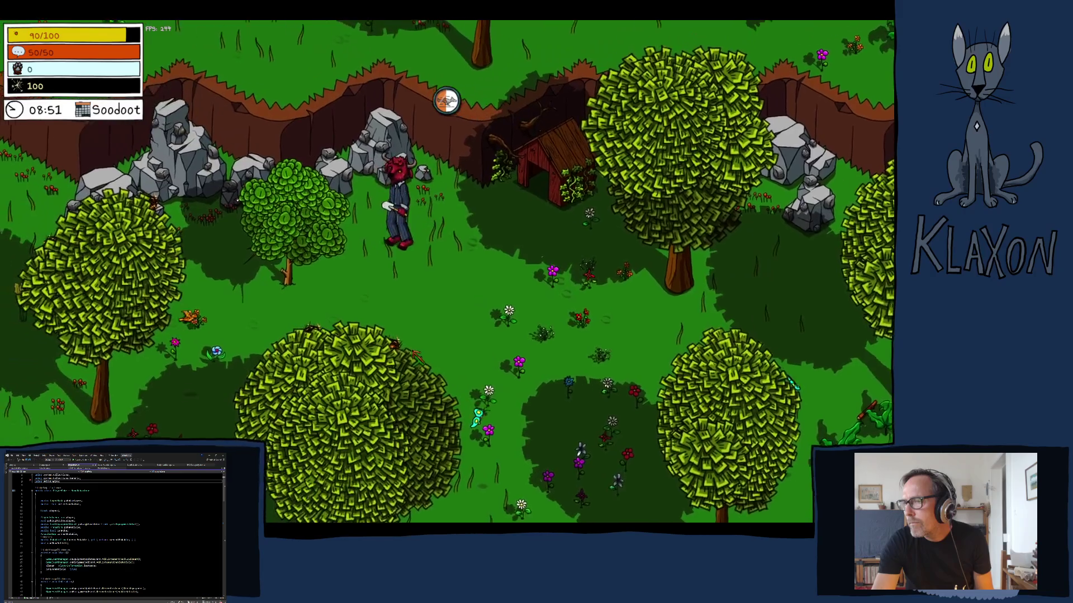
key(w)
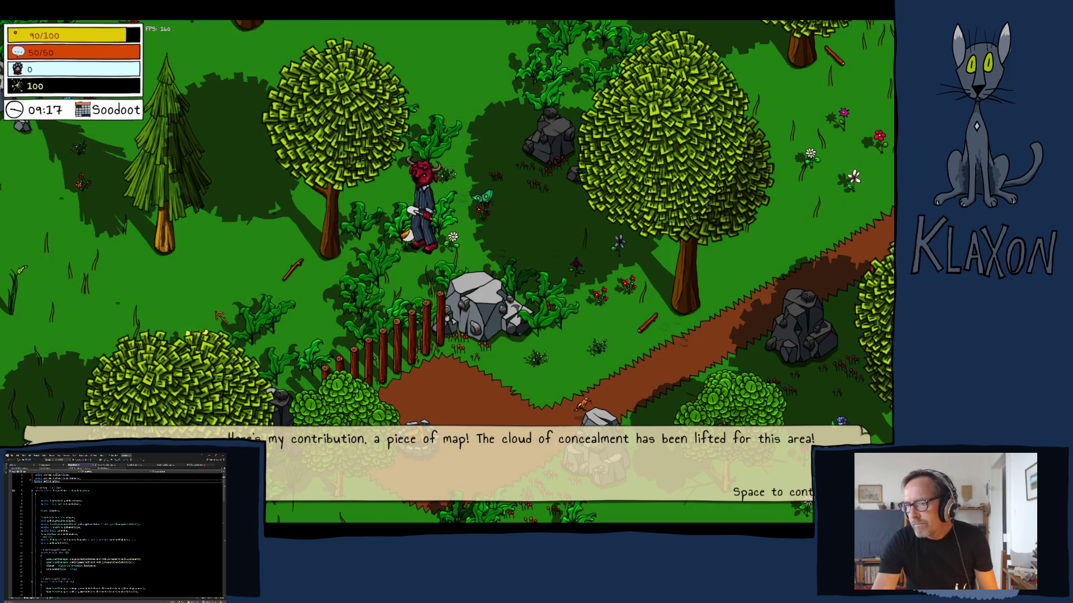
key(space)
key(Escape)
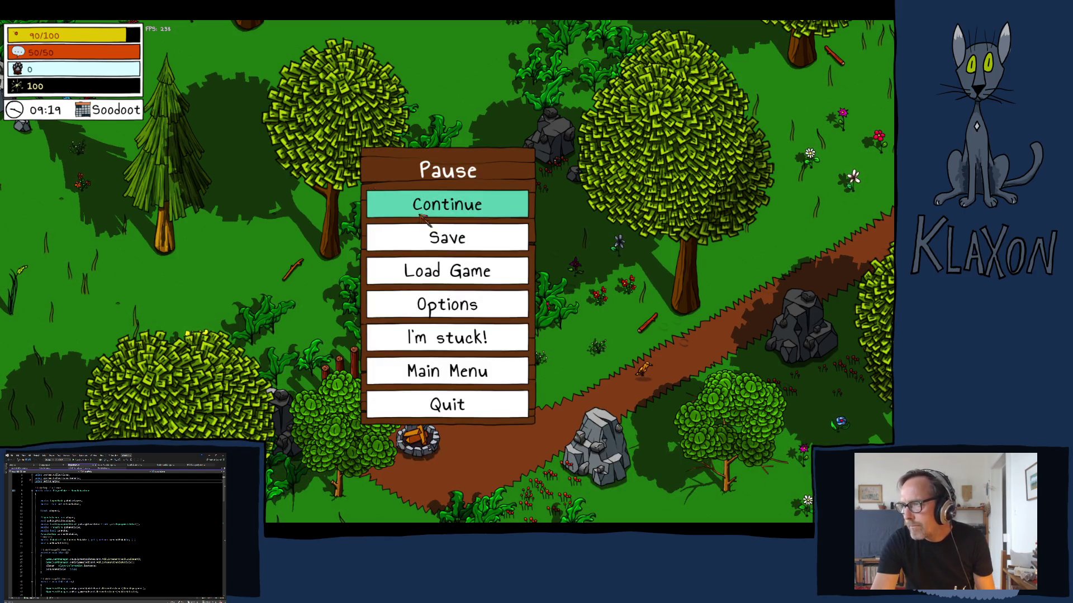
key(Escape)
key(Tab)
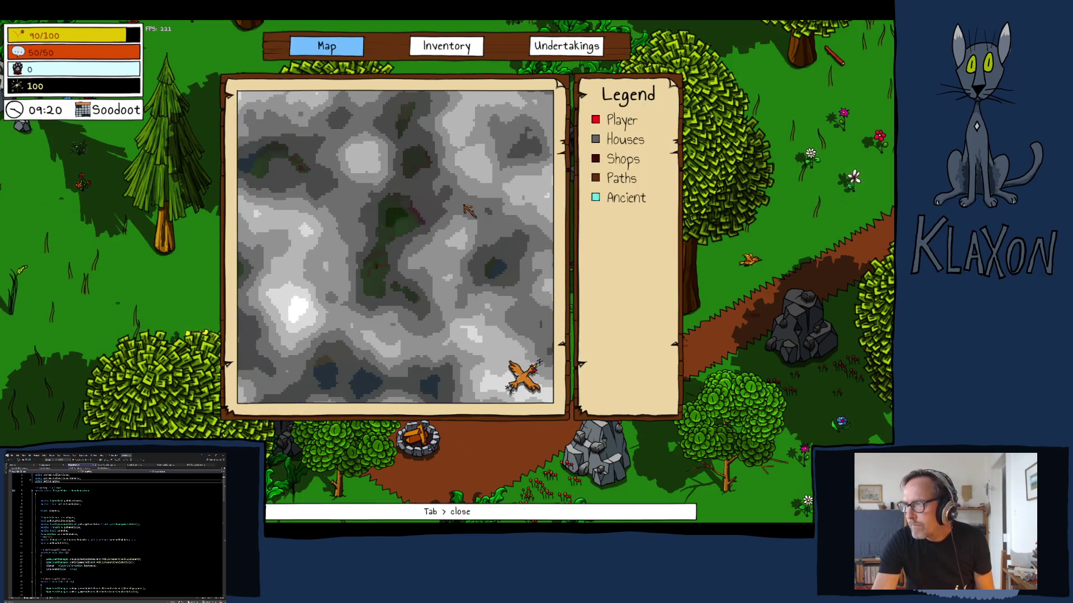
key(Tab)
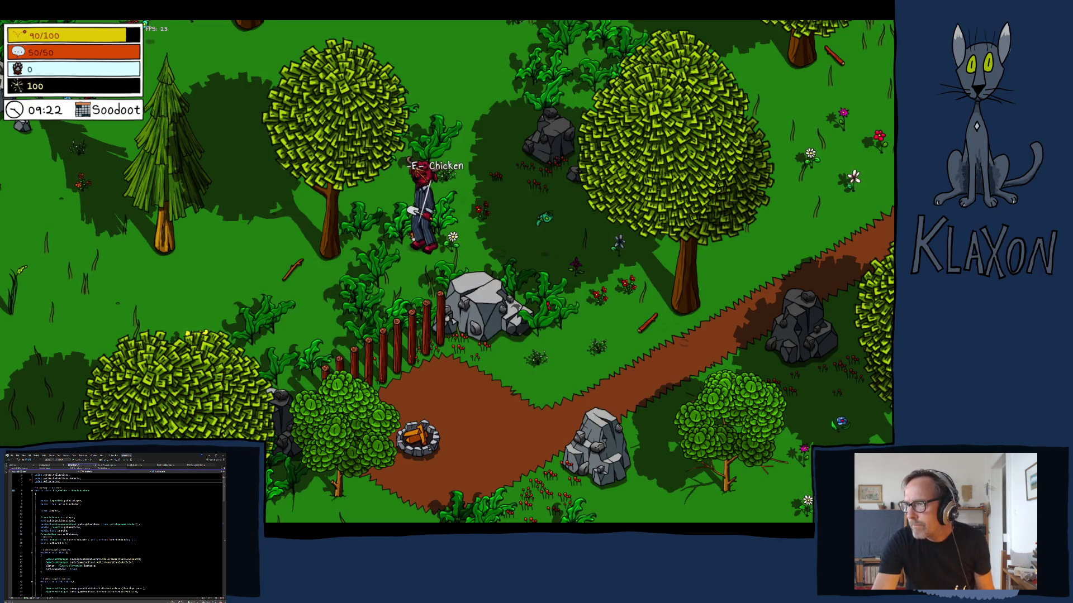
Talk to the chicken through its full dialogue, then quit the game from the pause menu.
key(d)
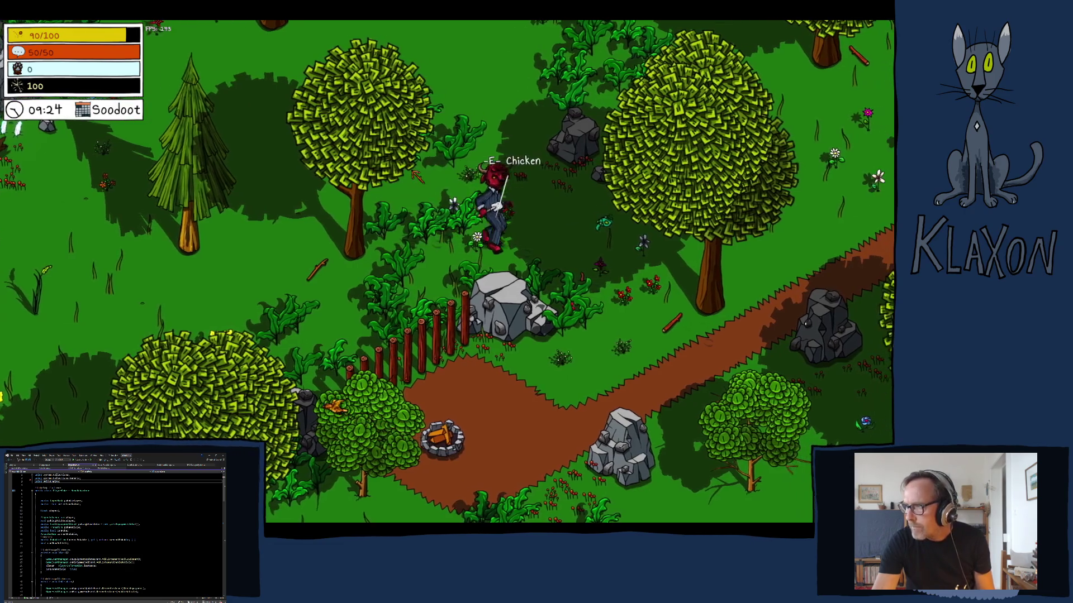
key(e)
key(space)
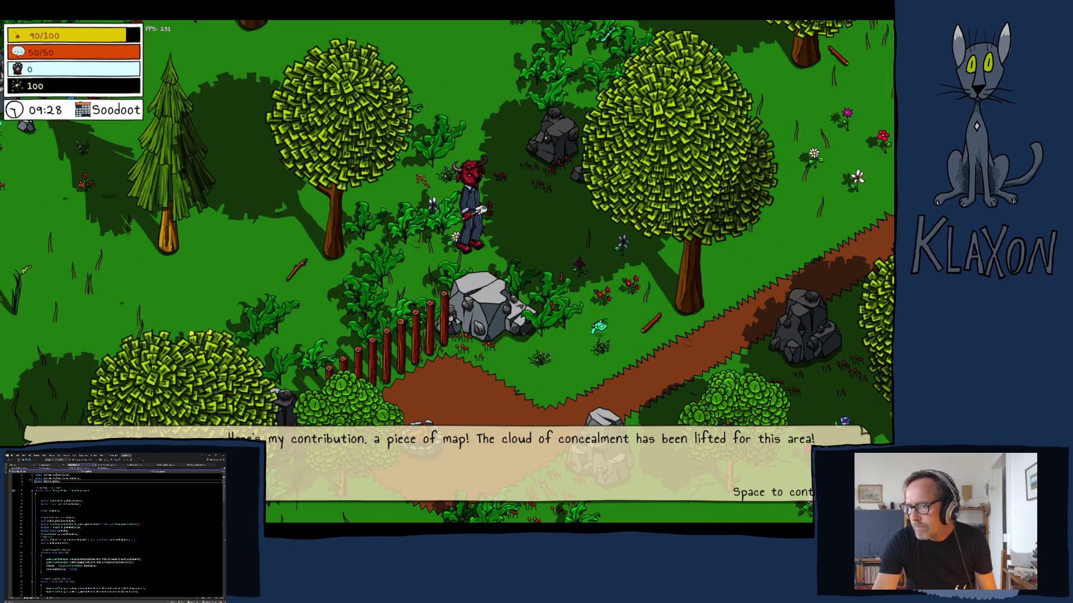
key(space)
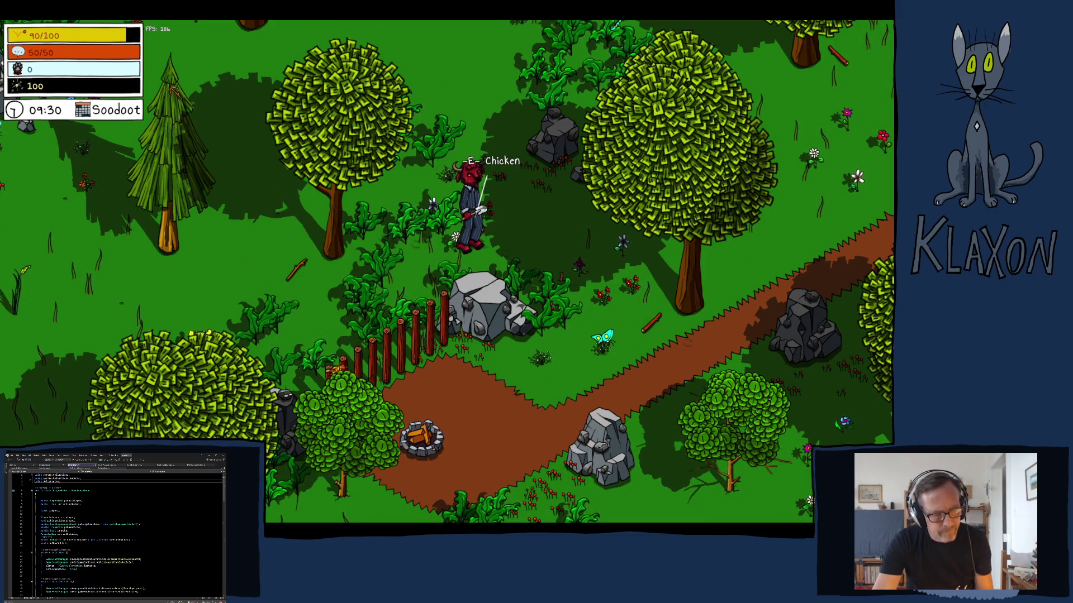
key(Escape)
click(453, 403)
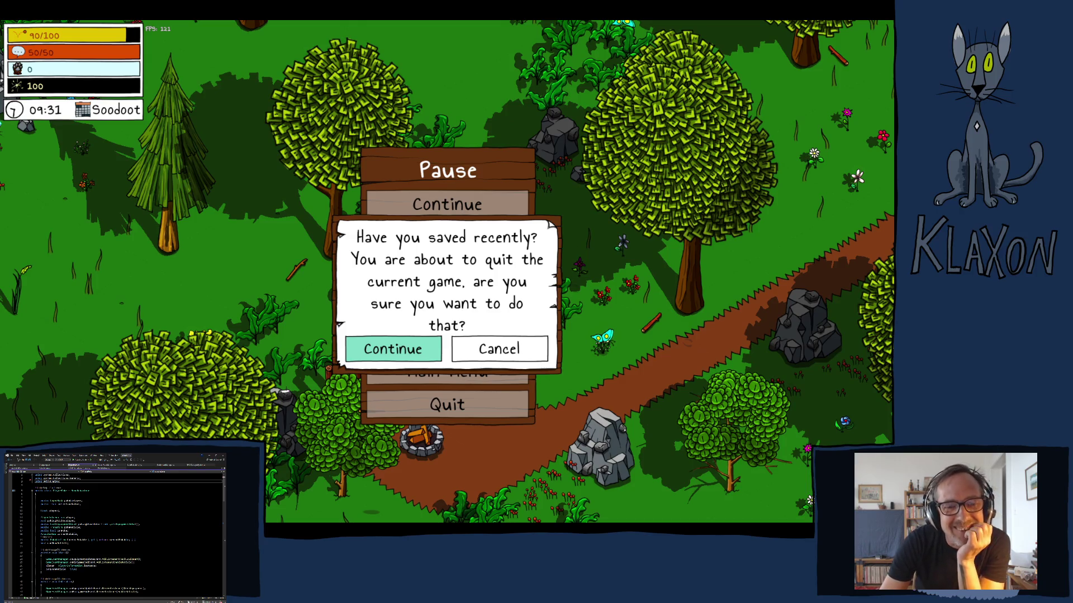
click(393, 349)
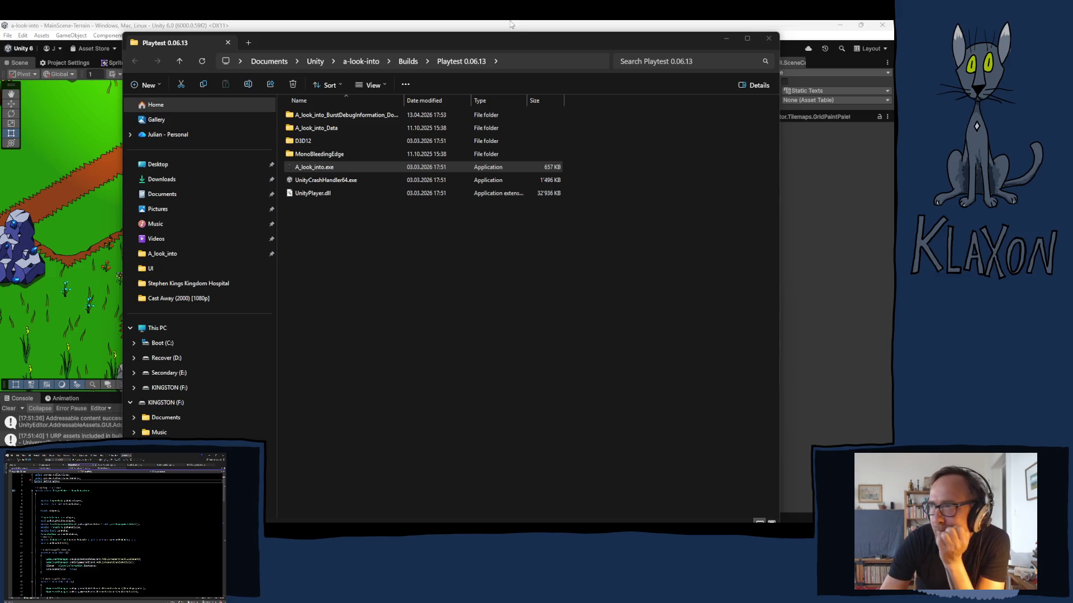
Close the build folder and enable Development Build and Script Debugging in Build Profiles.
click(768, 38)
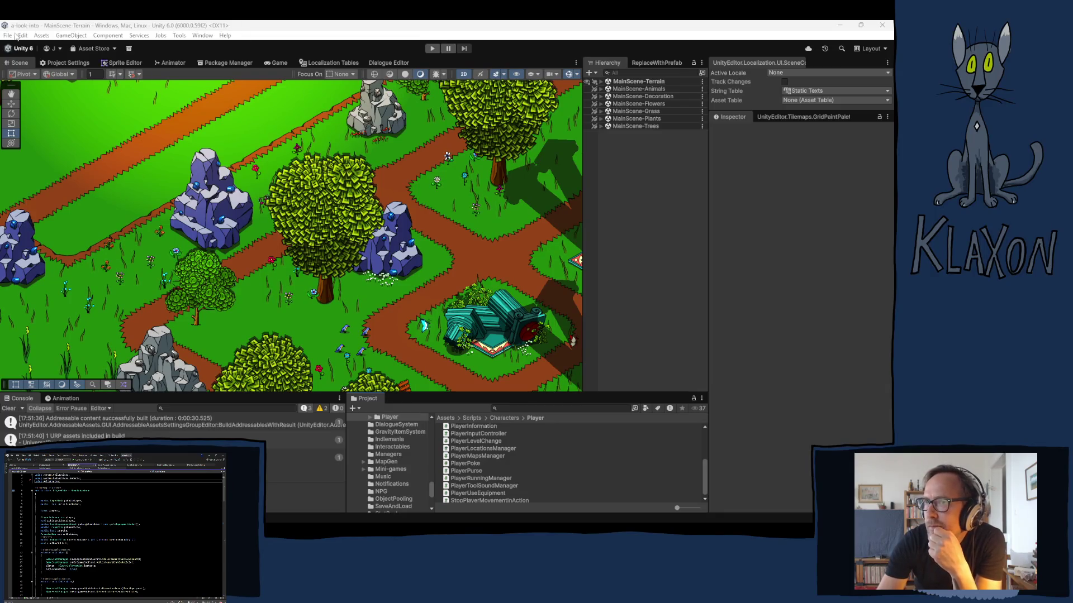
click(9, 36)
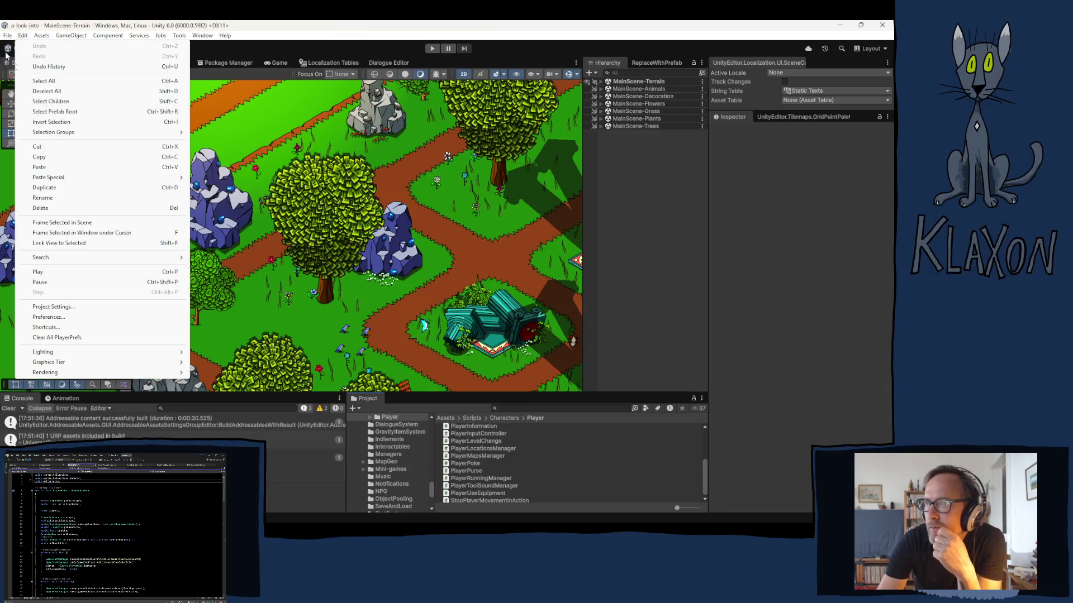
mouse_move(8, 35)
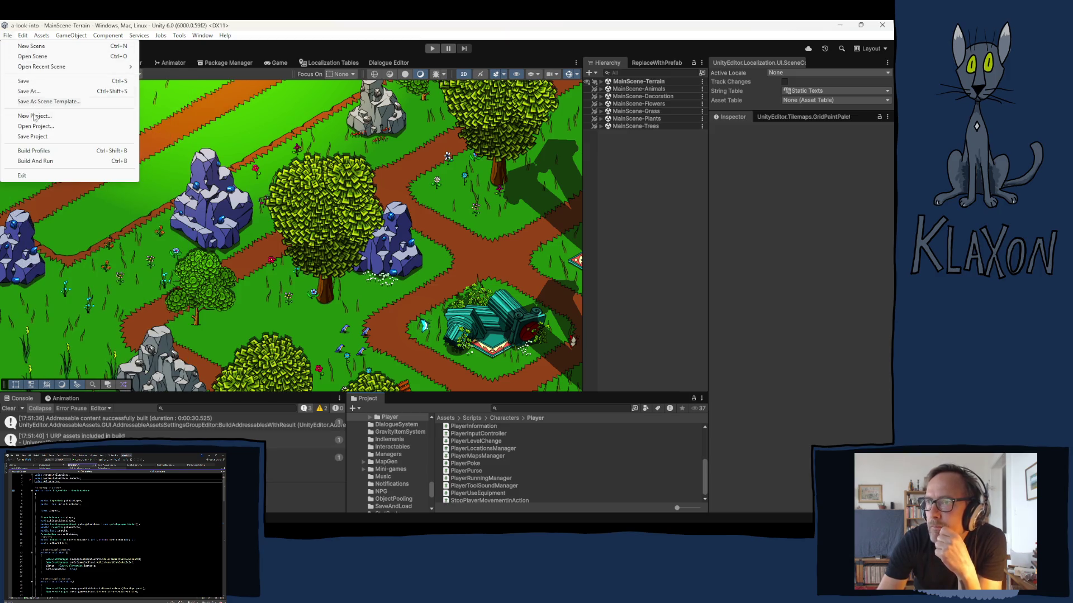
click(37, 152)
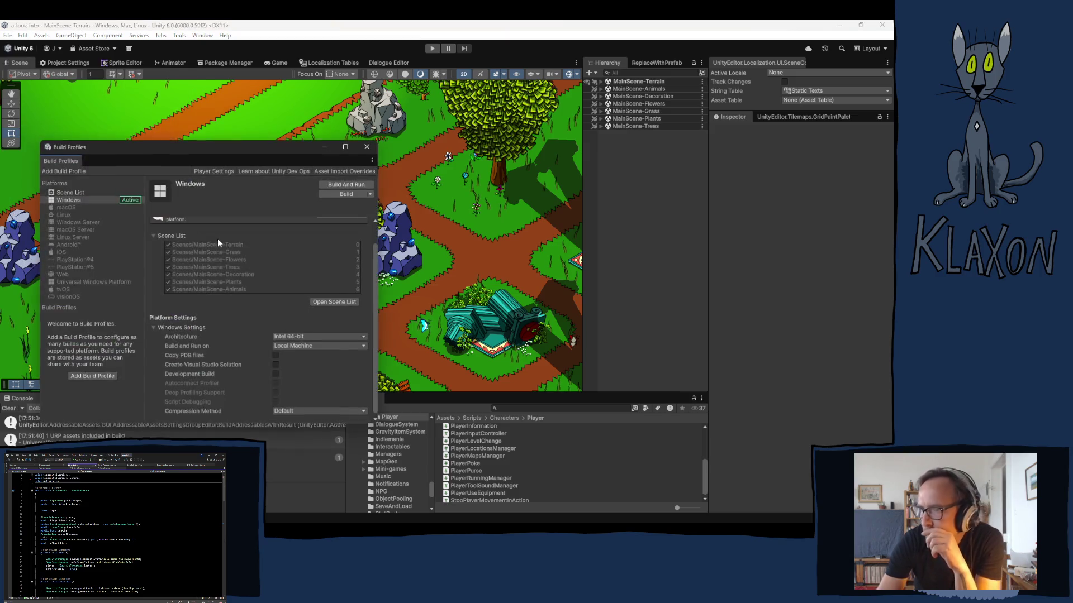
click(275, 375)
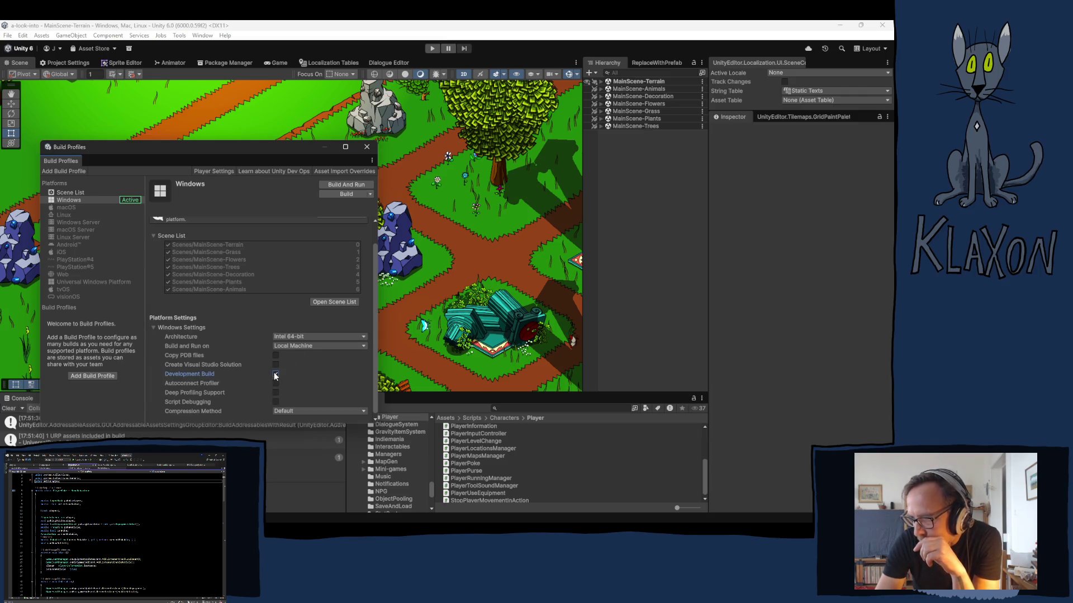
click(276, 401)
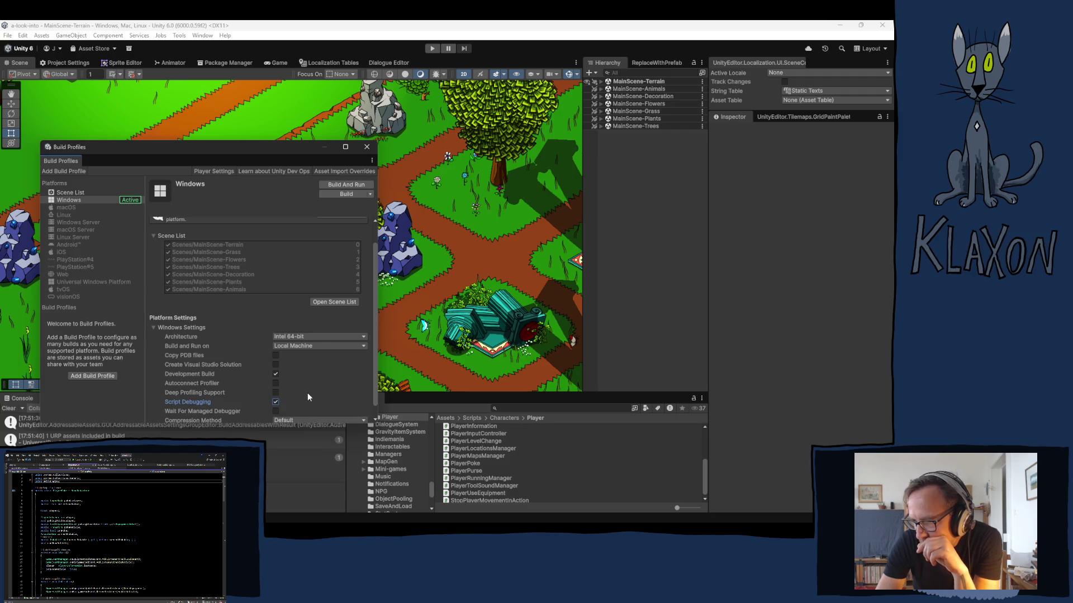
Build the Windows player into the Playtest 0.06.13 folder.
scroll(302, 389, down, 1)
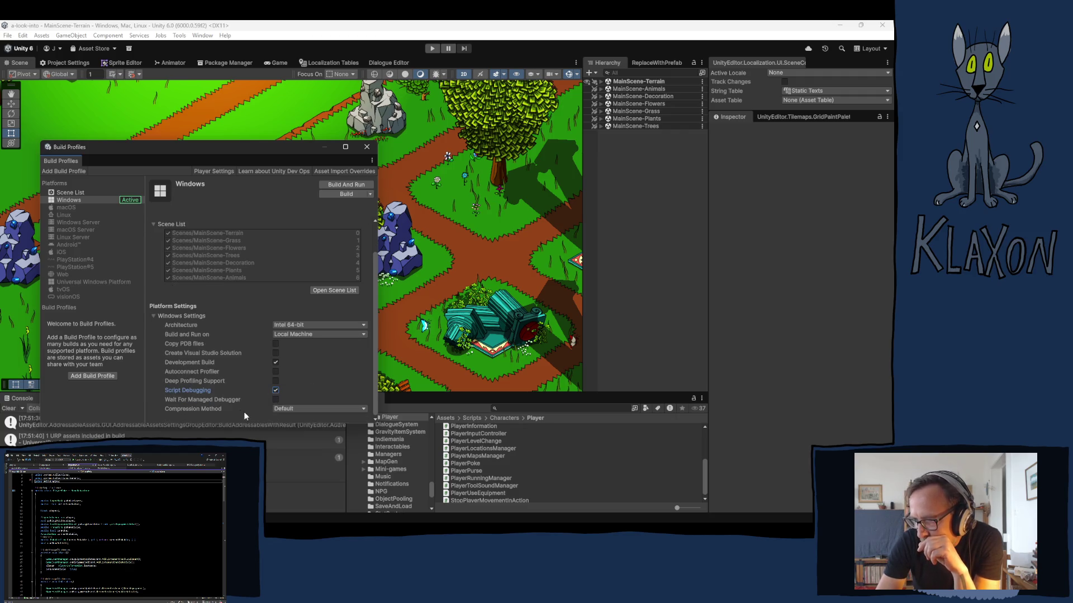
click(338, 192)
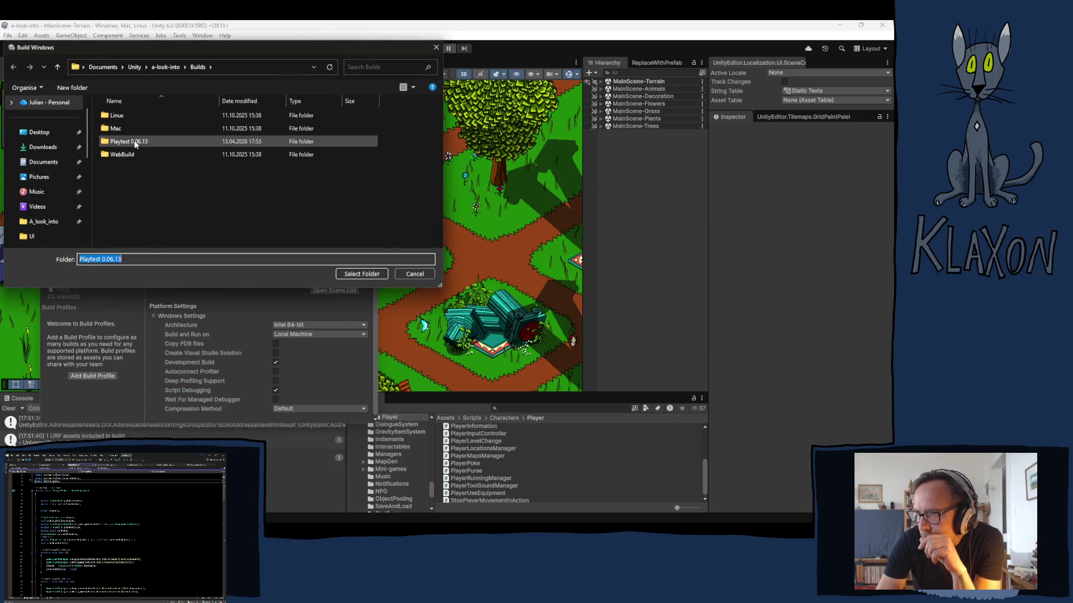
click(134, 141)
click(368, 274)
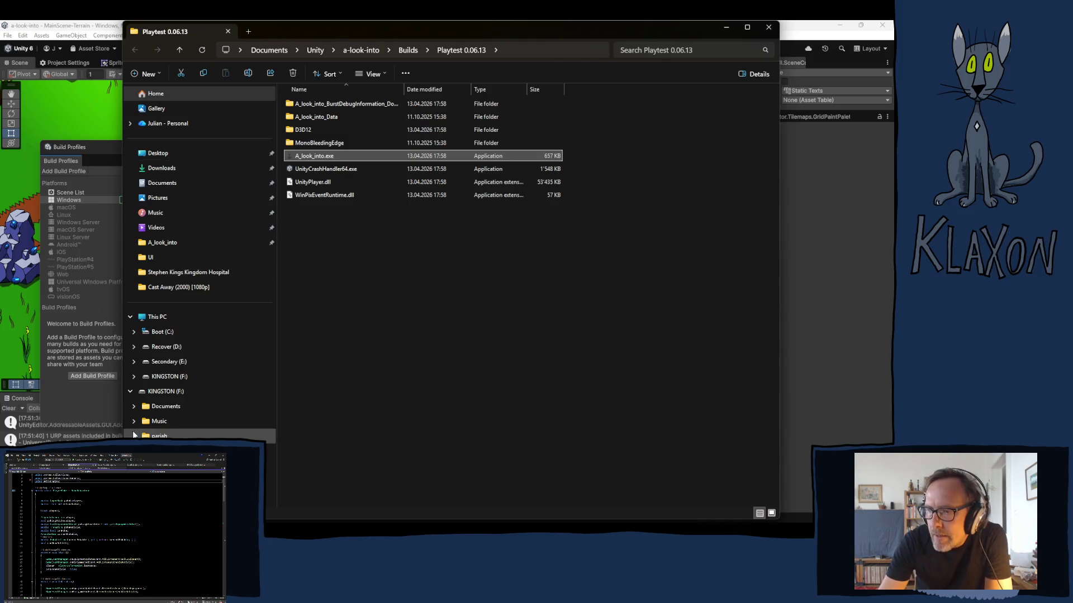
Bring Unity's build progress window to the front to check on the build.
mouse_move(389, 521)
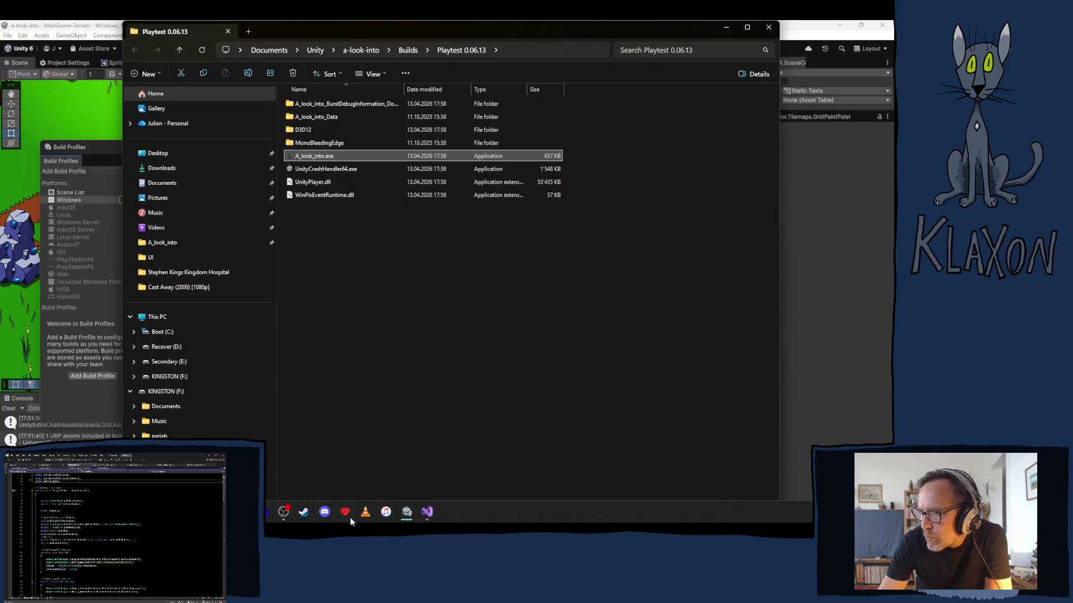
click(428, 469)
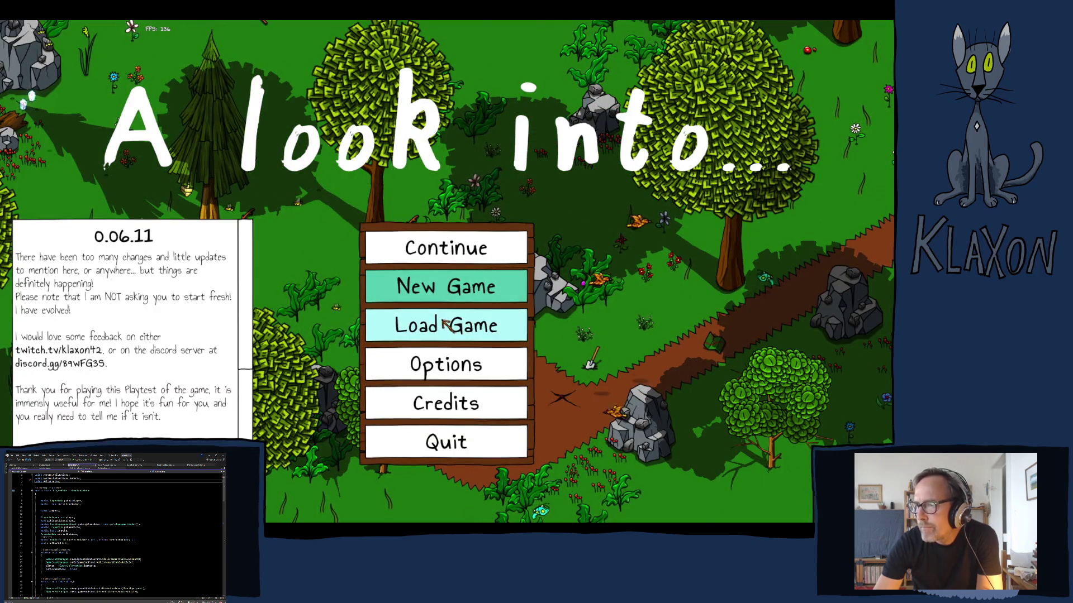
Delete all saved games from the Load Game list and return to the main menu.
click(444, 324)
click(461, 190)
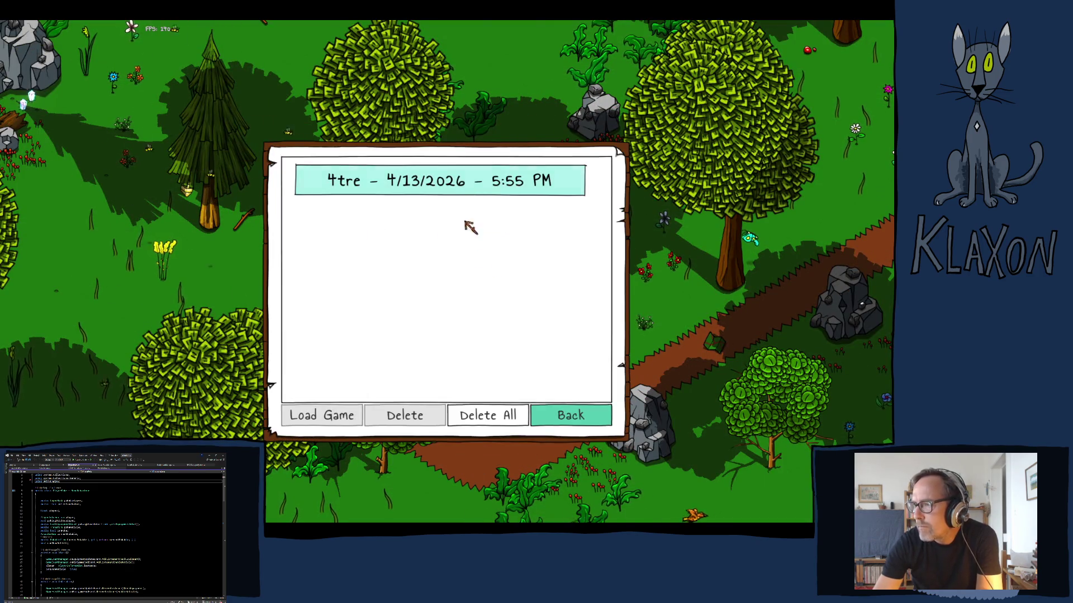
click(502, 415)
click(410, 298)
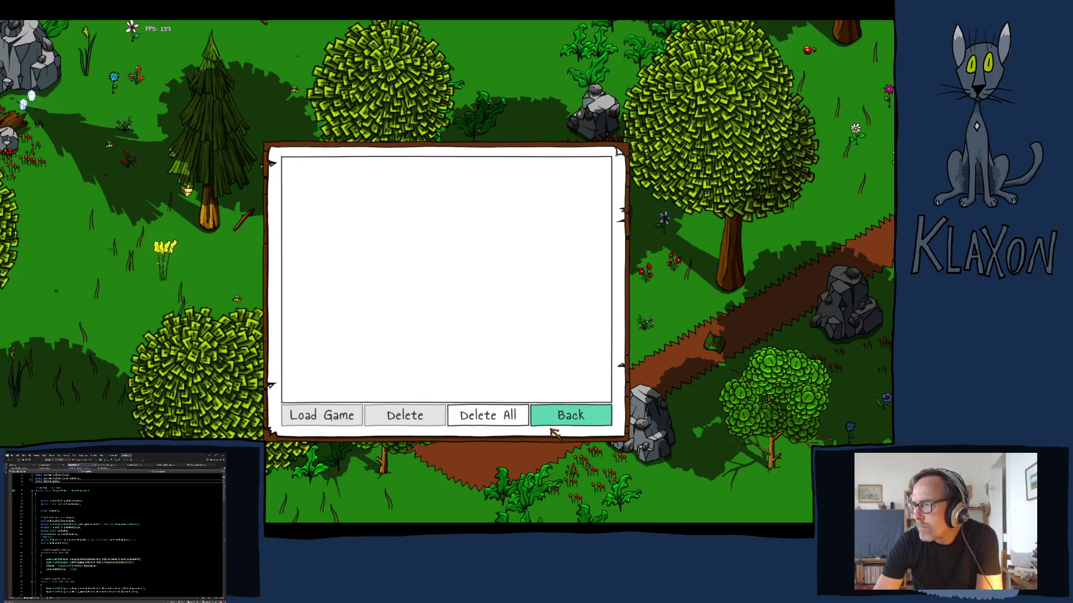
click(552, 428)
Start a new game, confirm the new save, and accept the character.
click(442, 290)
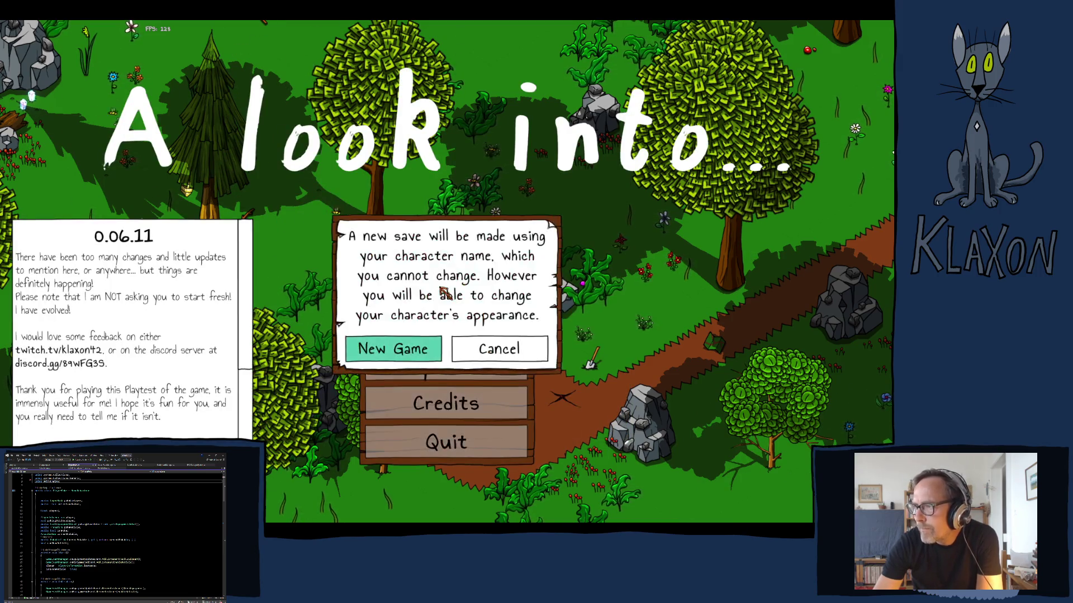
click(409, 349)
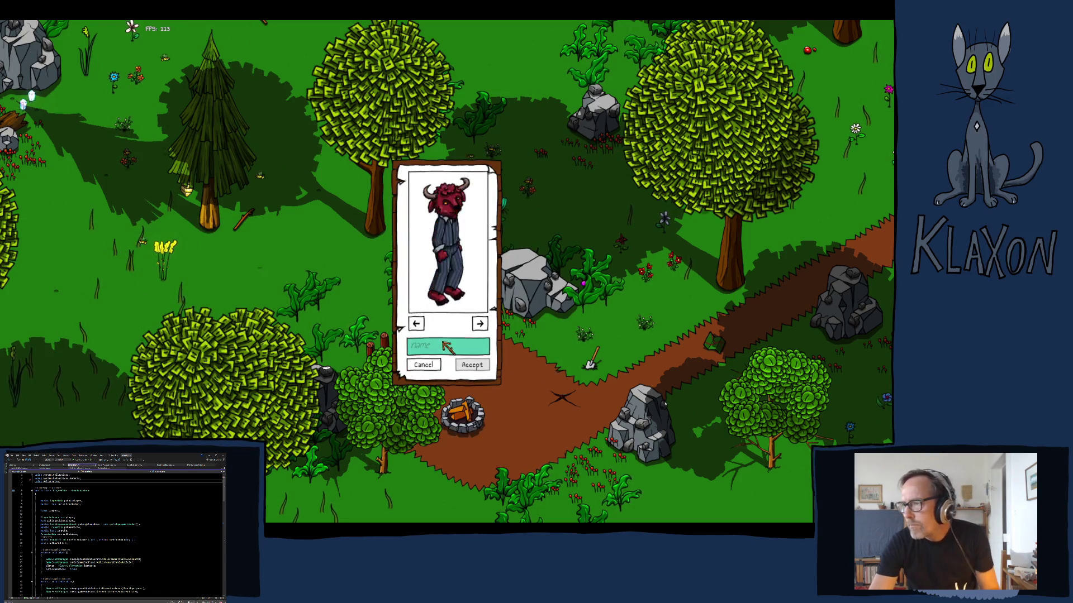
text(hfdg)
click(472, 364)
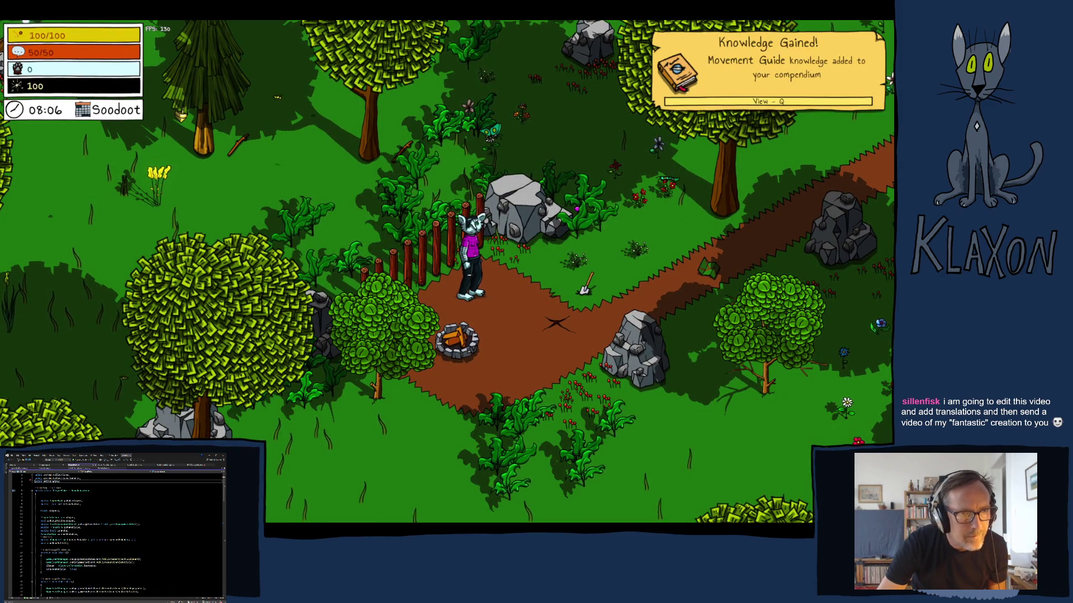
Pick up the stone spade, check the inventory, and walk down the path.
key(d)
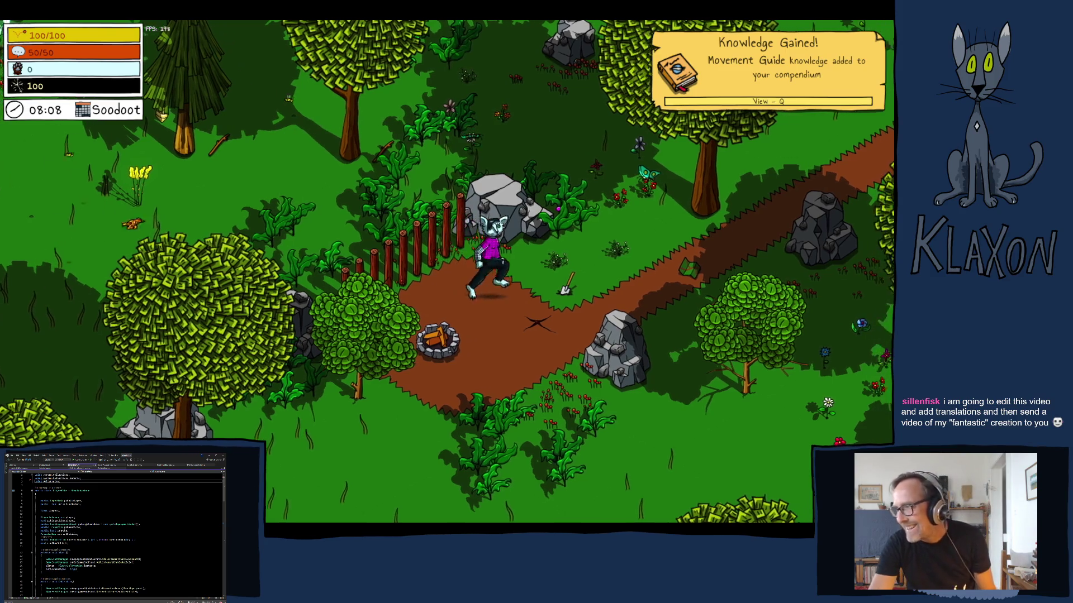
key(e)
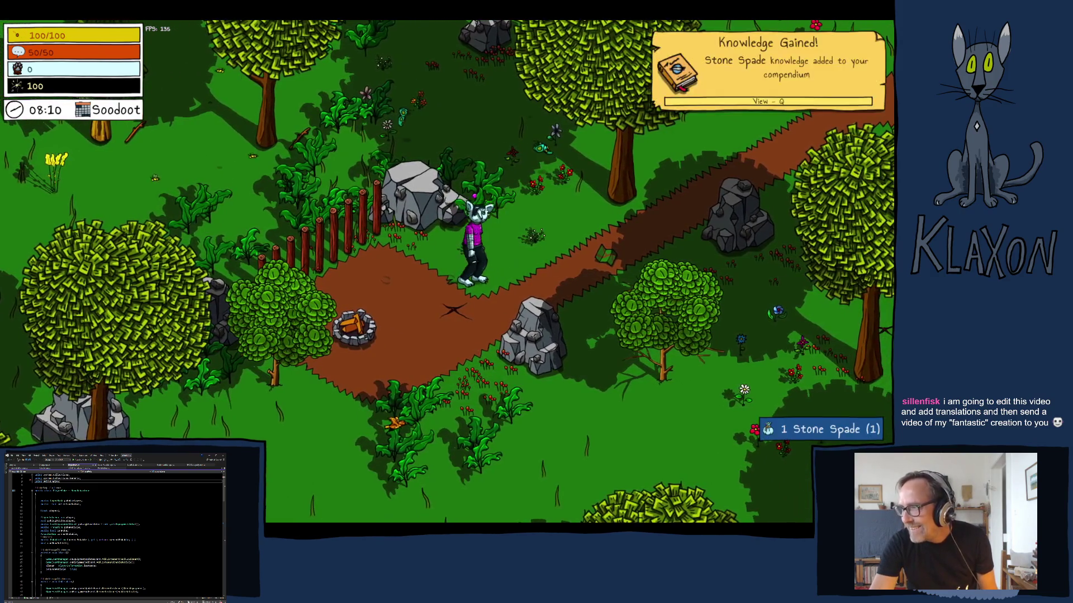
key(Tab)
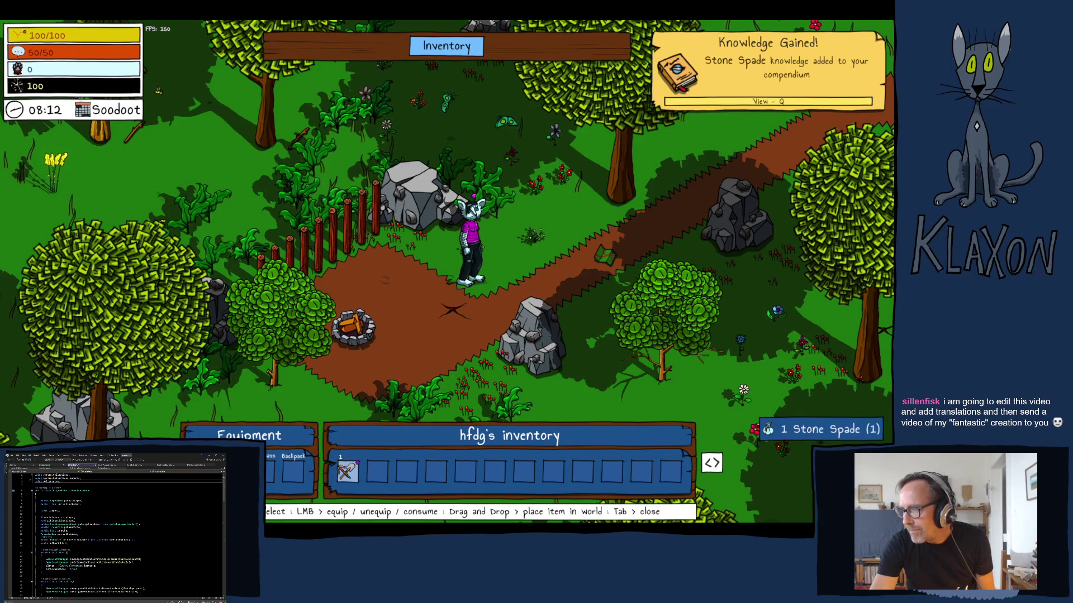
key(Tab)
key(s)
key(a)
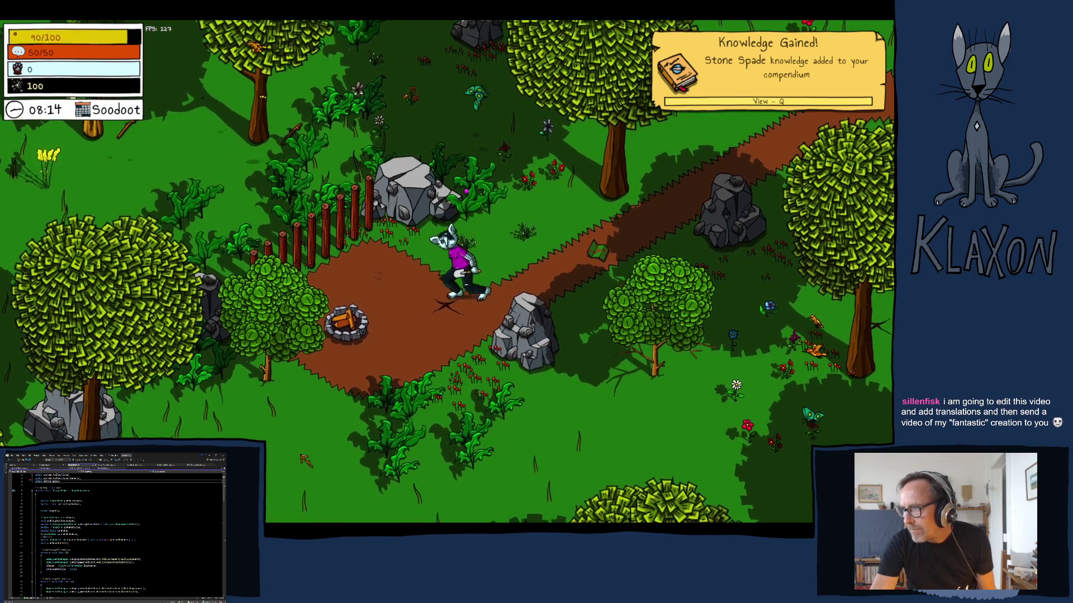
Dig up Clay, Soil and Soft Wood, then read and close the Get Crafty! message.
click(302, 459)
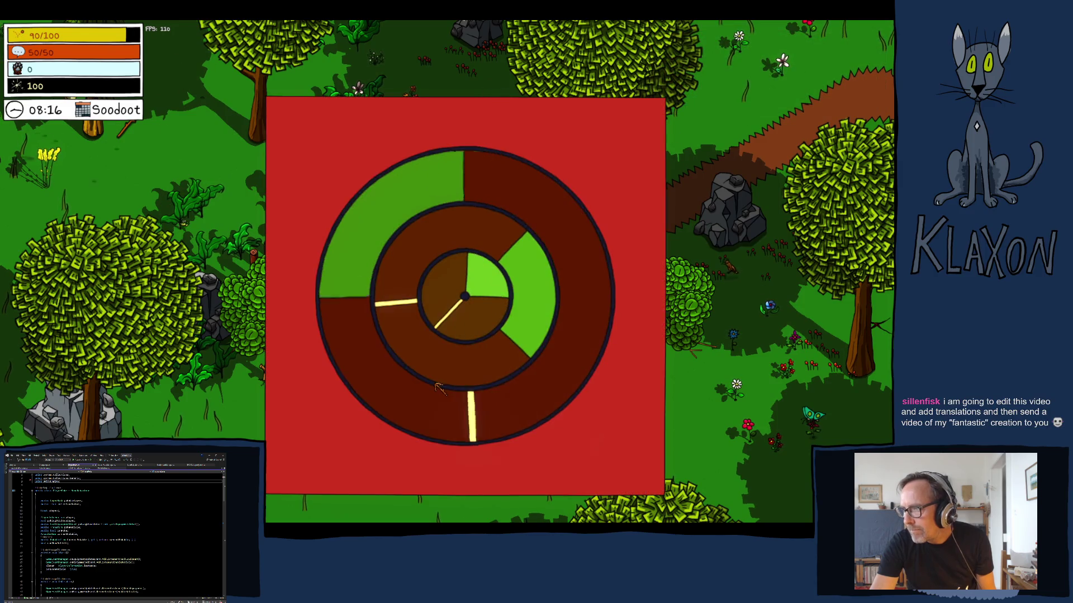
click(438, 388)
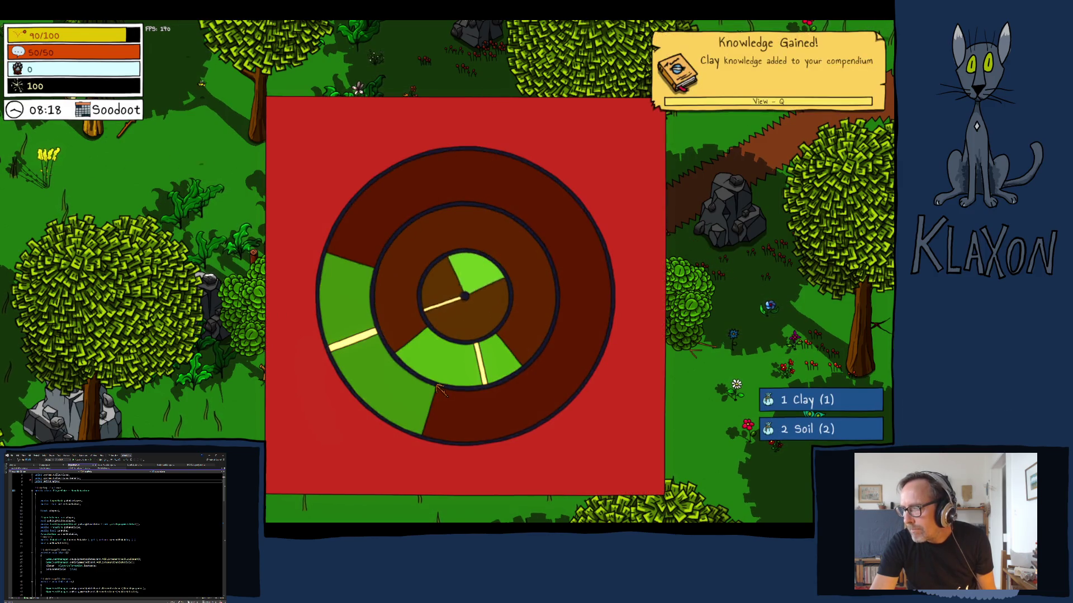
click(438, 388)
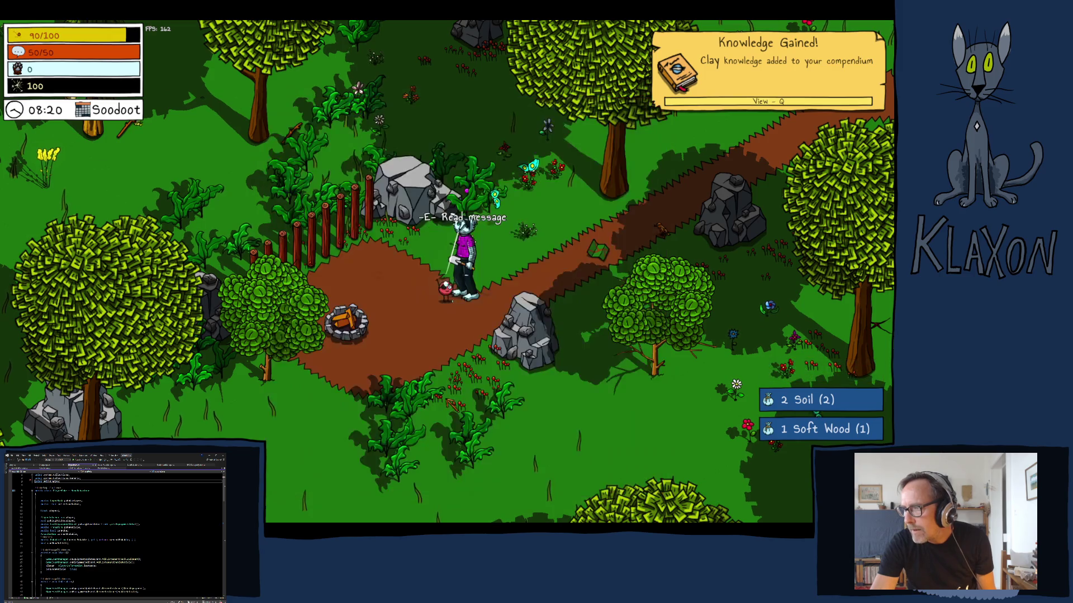
key(e)
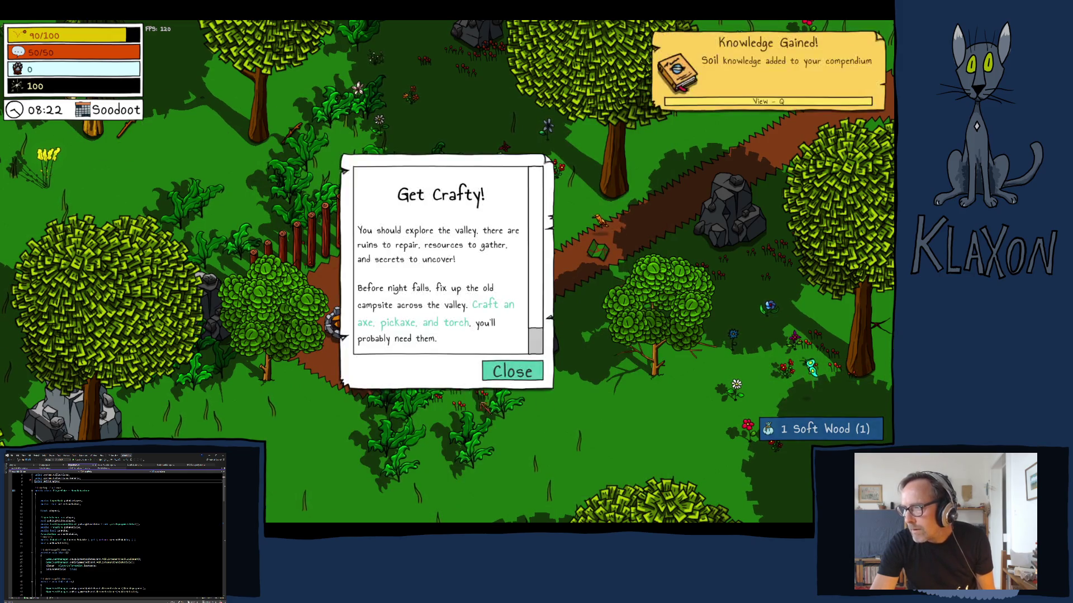
key(Escape)
Review the undertakings and inventory, collect the Avian Map, and walk to the chicken.
key(Tab)
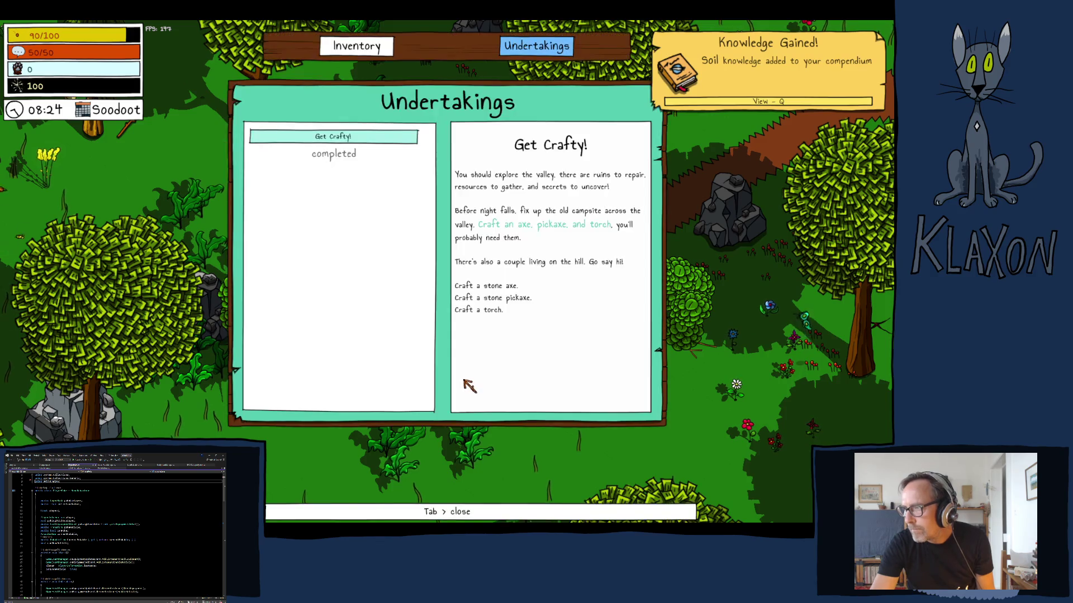
key(Tab)
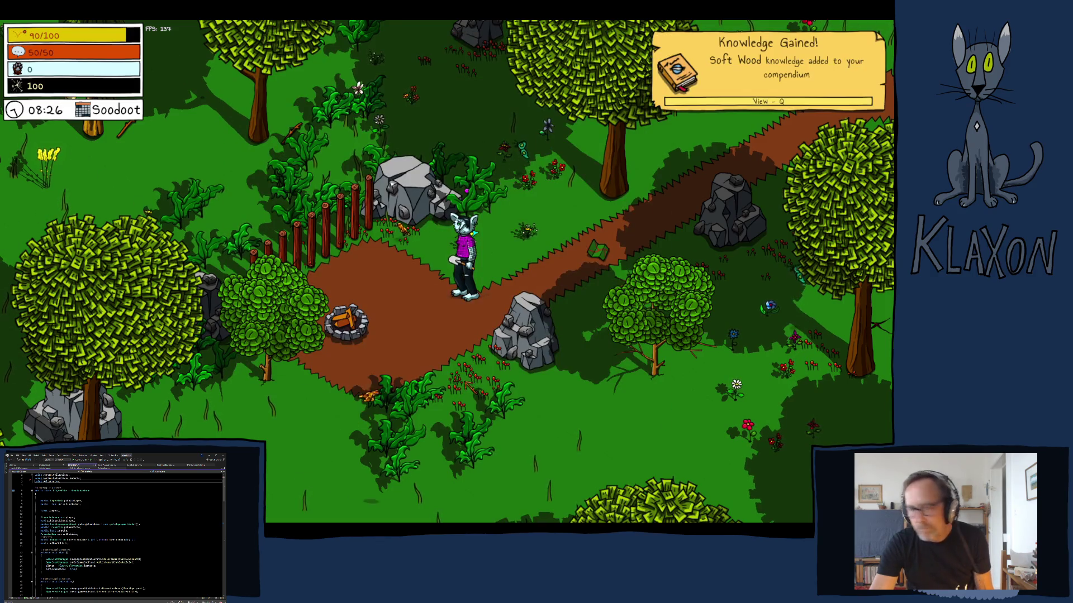
key(Tab)
key(Tab)
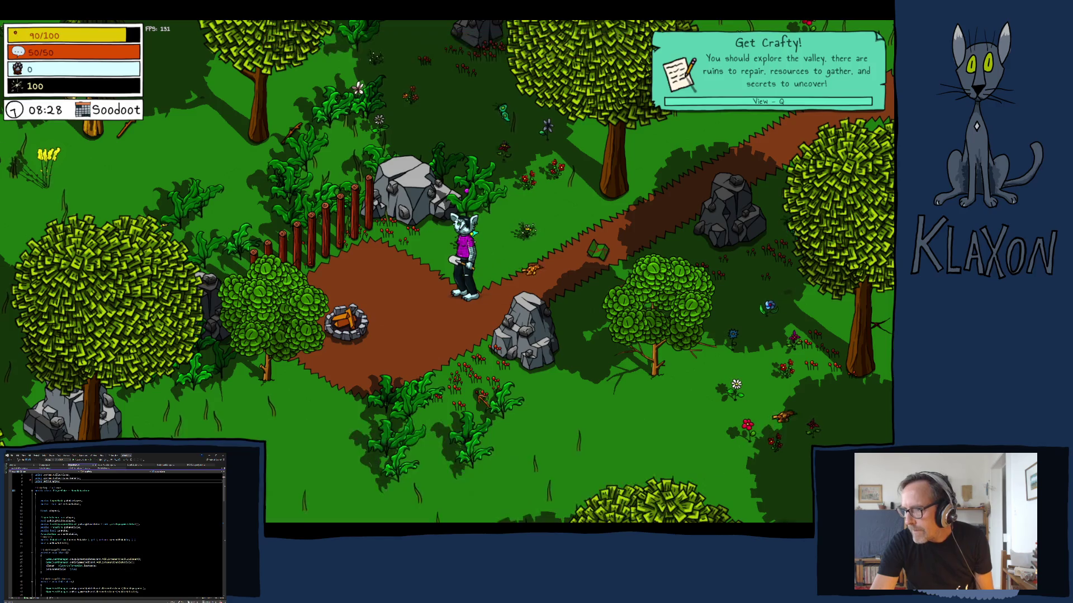
key(d)
key(e)
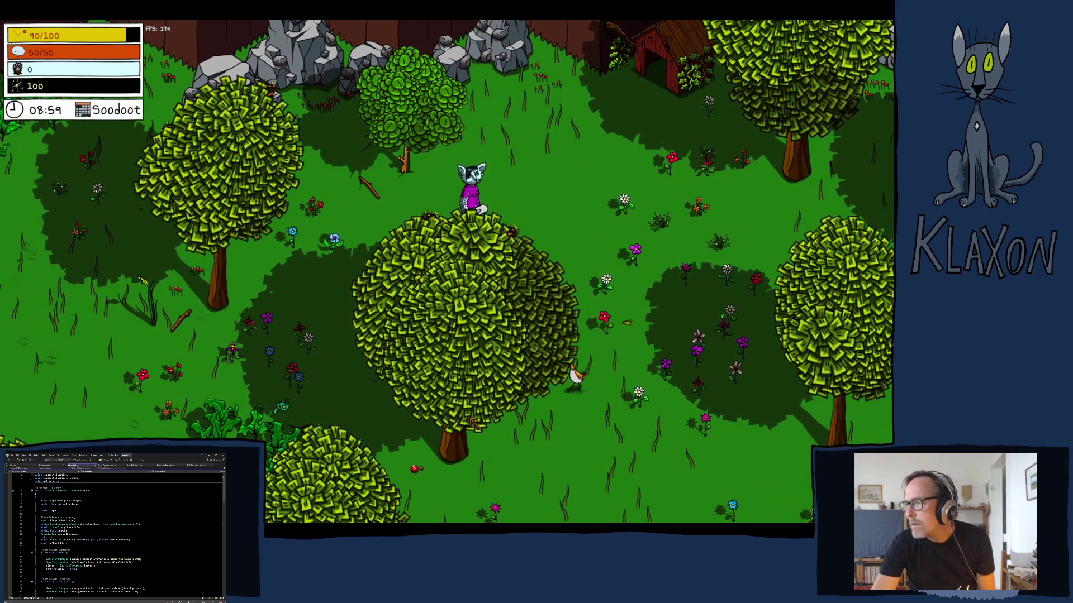
key(s)
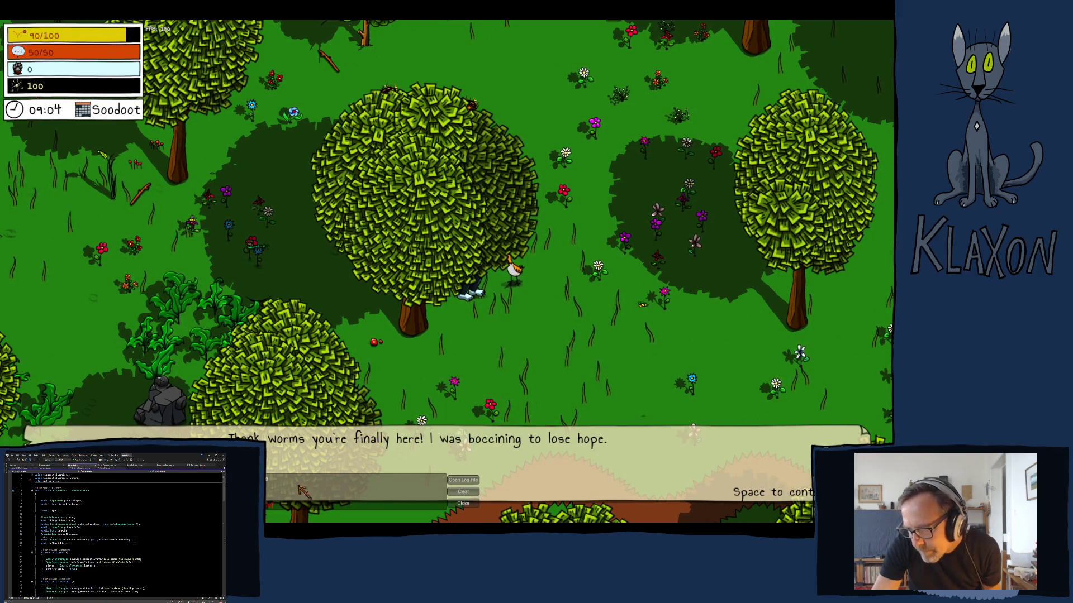
Advance the chicken's dialogue through to the map-piece line.
key(space)
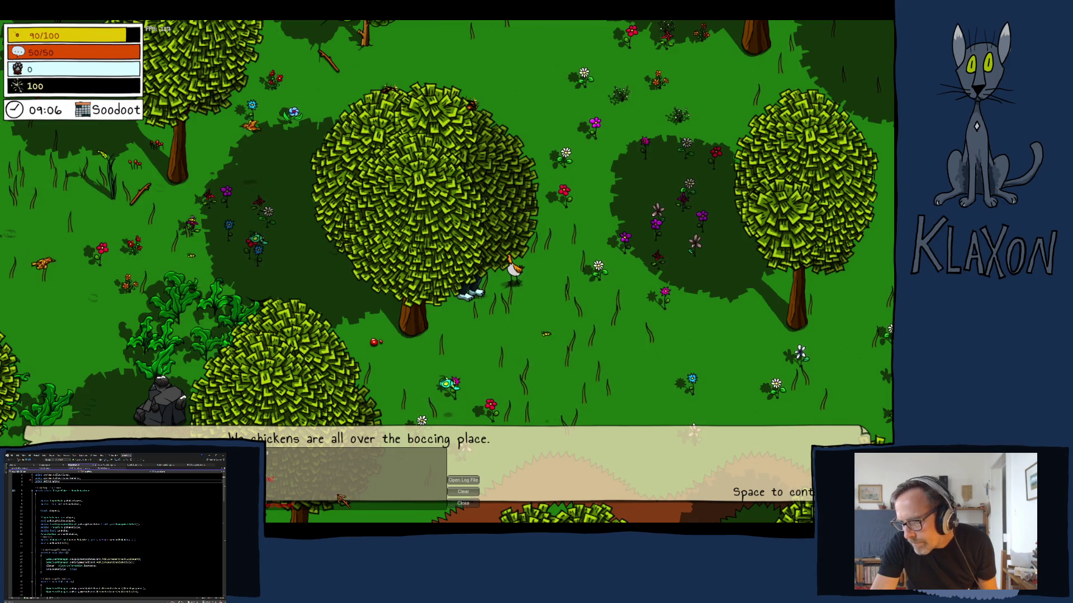
key(space)
key(space)
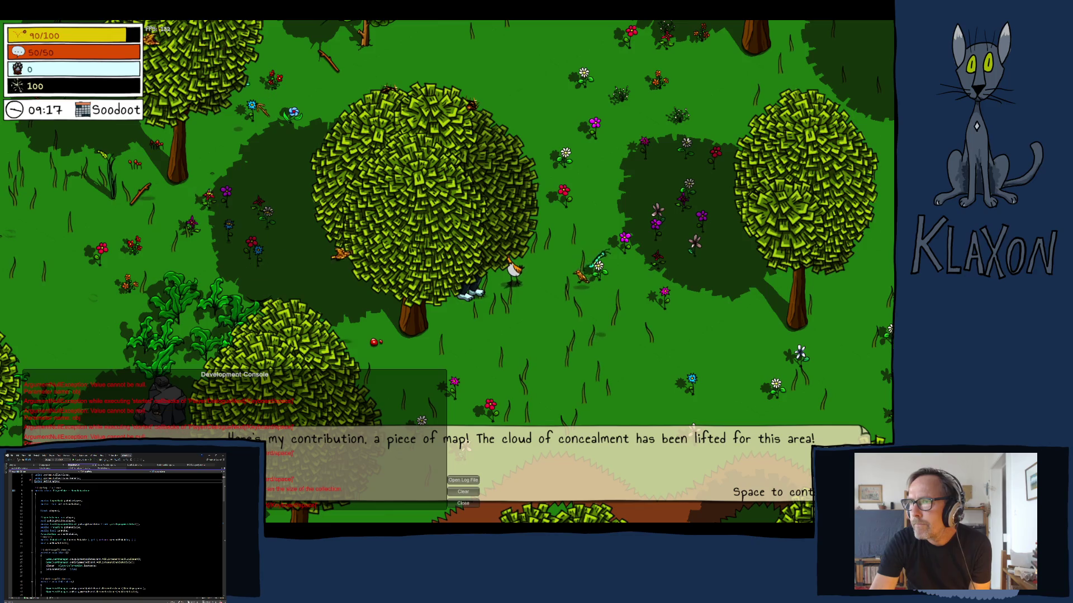
key(space)
Quit the game to the main menu via the pause menu and confirm.
key(Escape)
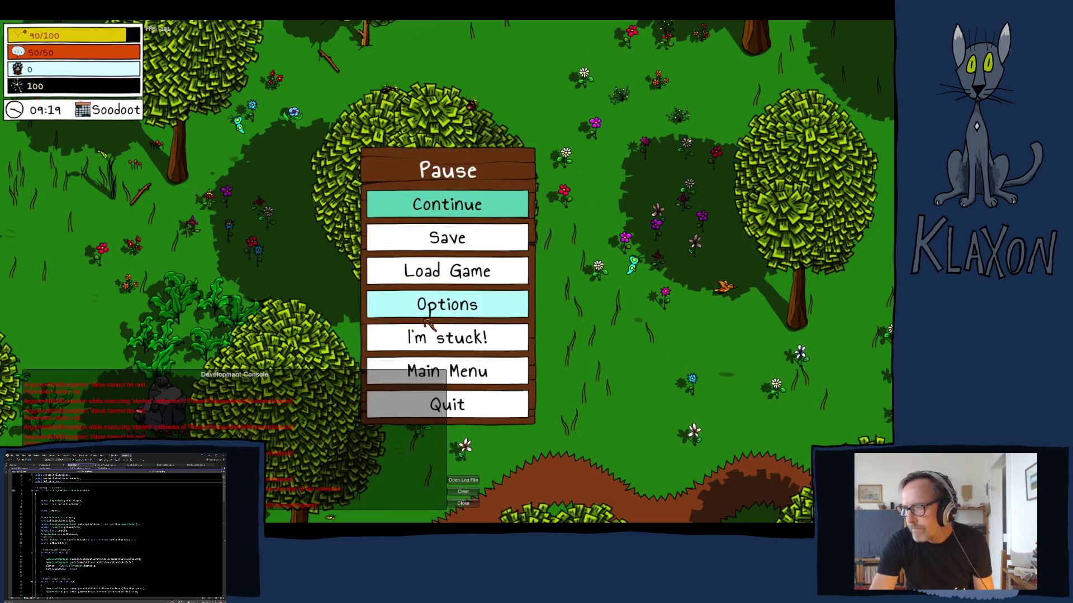
click(478, 410)
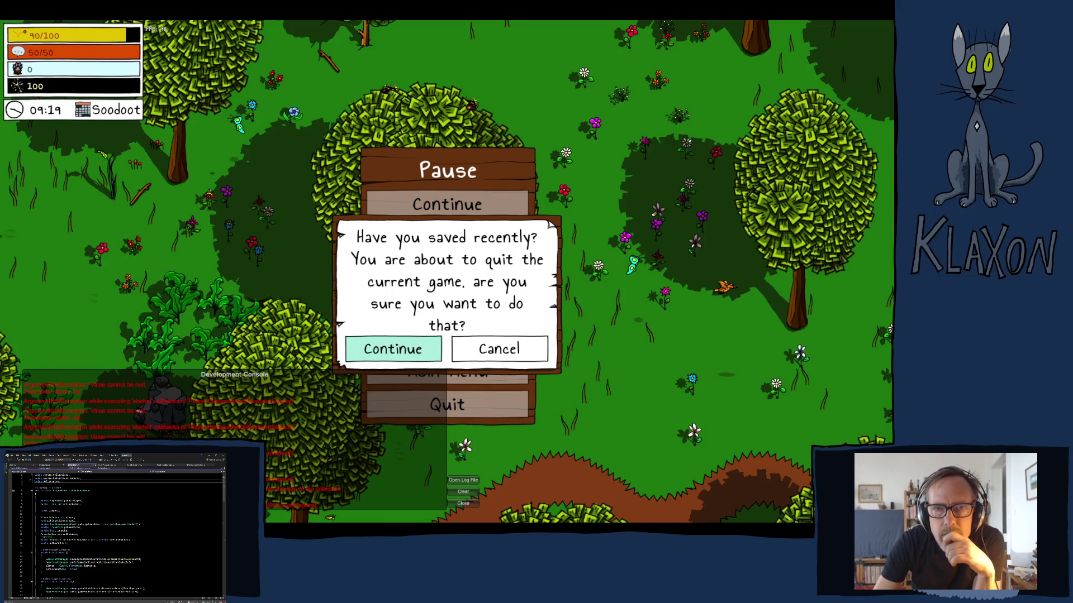
click(393, 349)
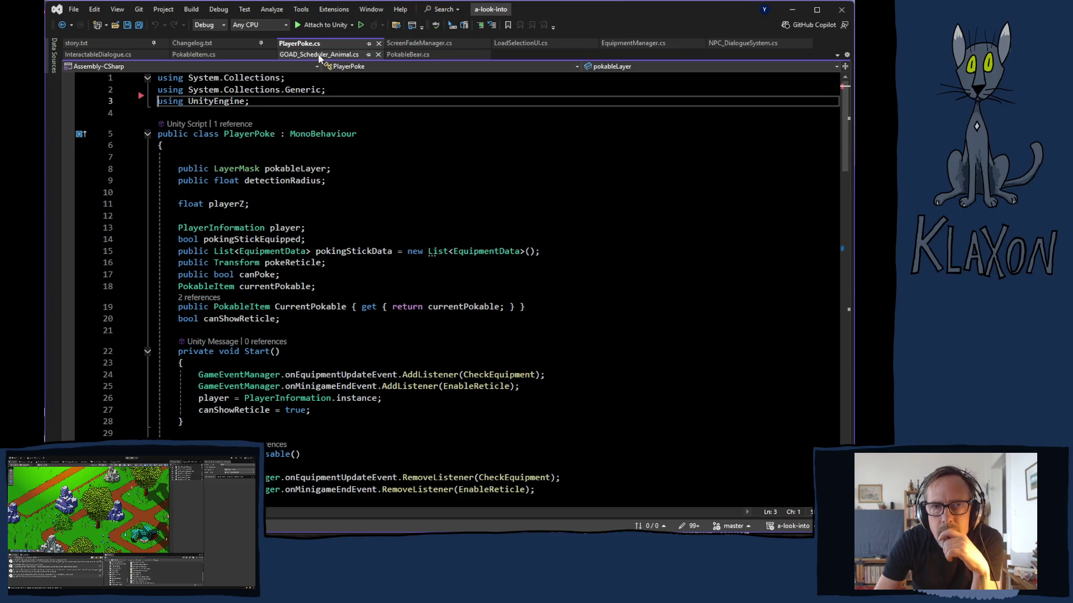
View GOAD_Scheduler_Animal.cs in Visual Studio, then close Unity's Build Profiles window.
click(300, 54)
scroll(405, 211, up, 8)
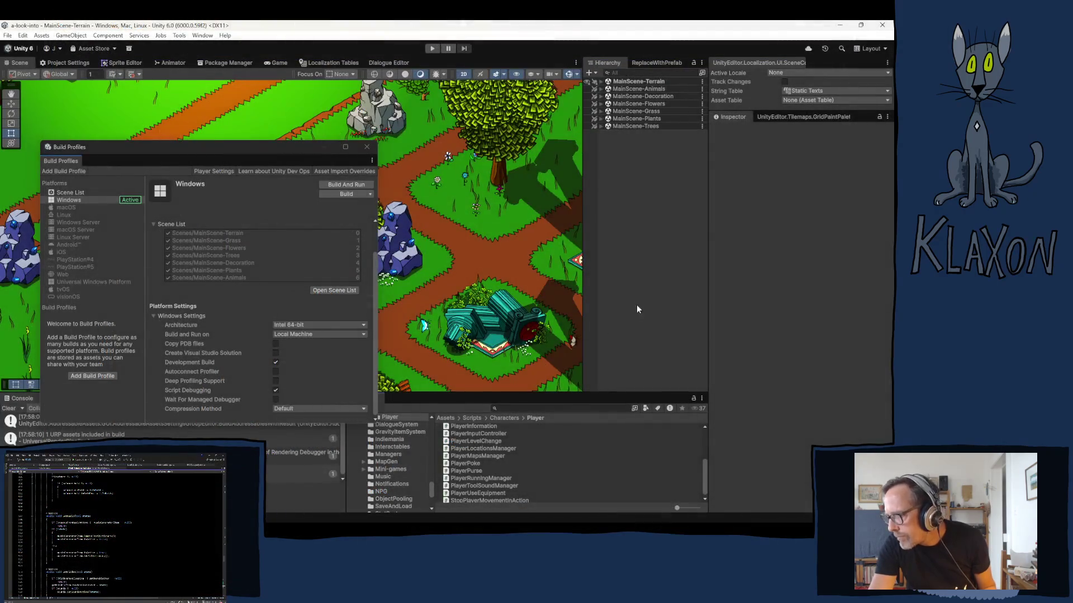
click(367, 148)
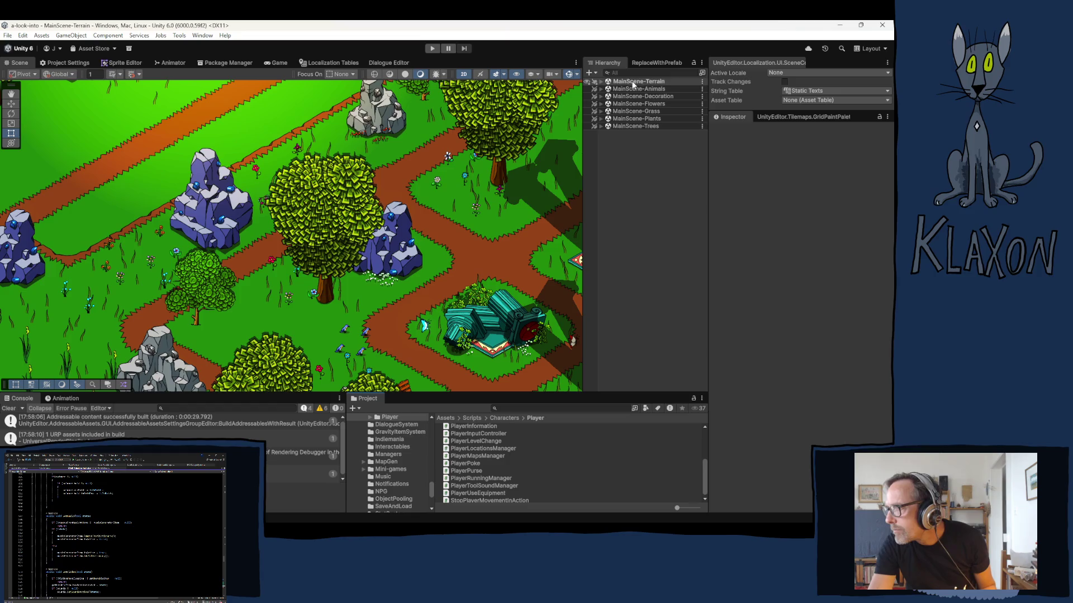
Select ChickenNew under MainScene-Animals > ChickenAndWorms > GuntherCove and expand its GOAD_Scheduler_Animal component.
click(601, 112)
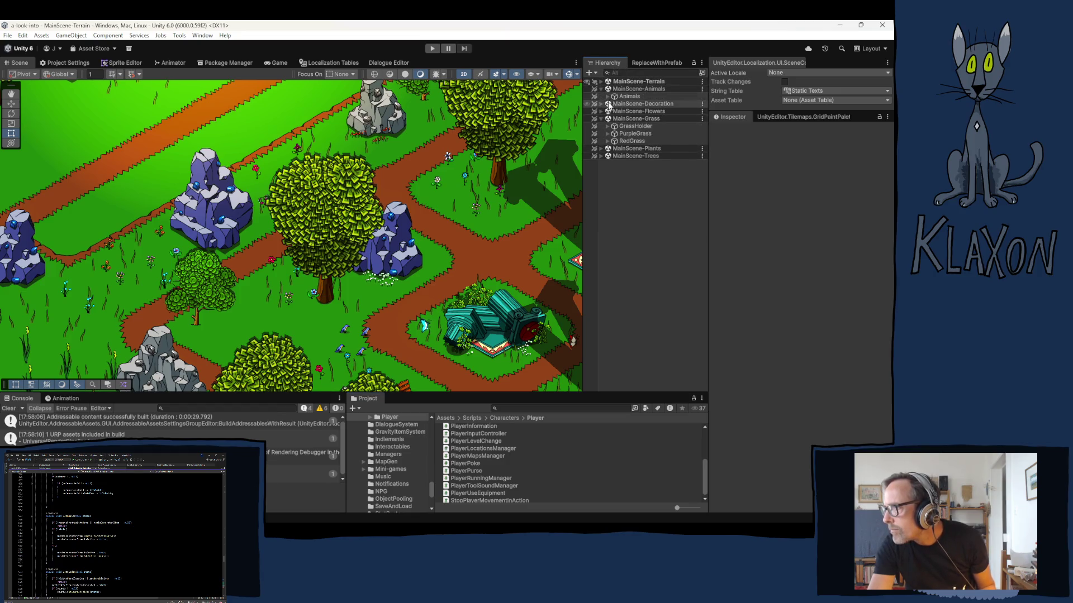
click(601, 89)
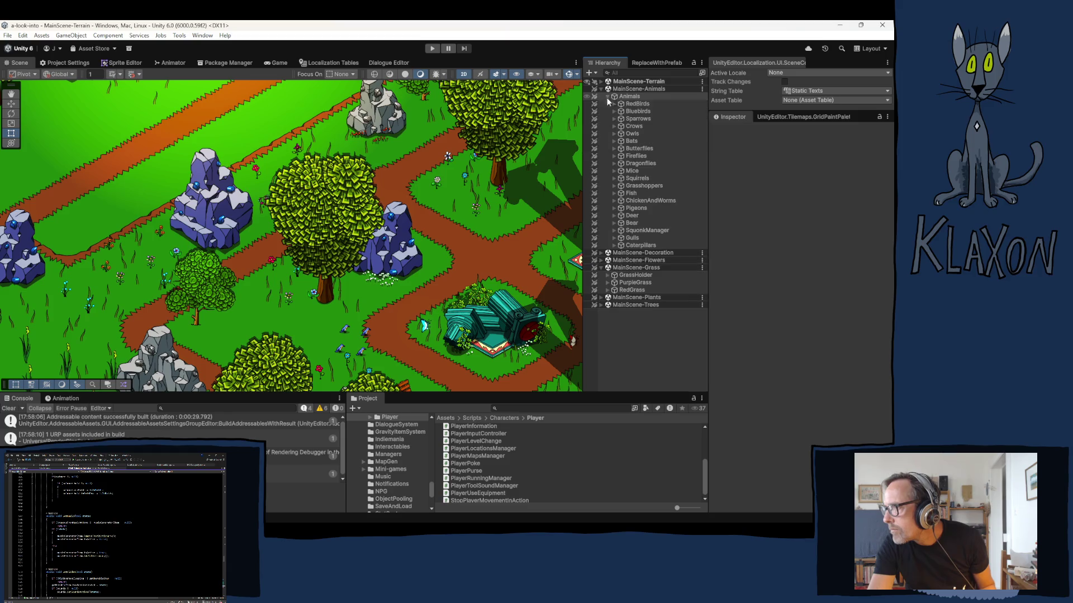
click(614, 200)
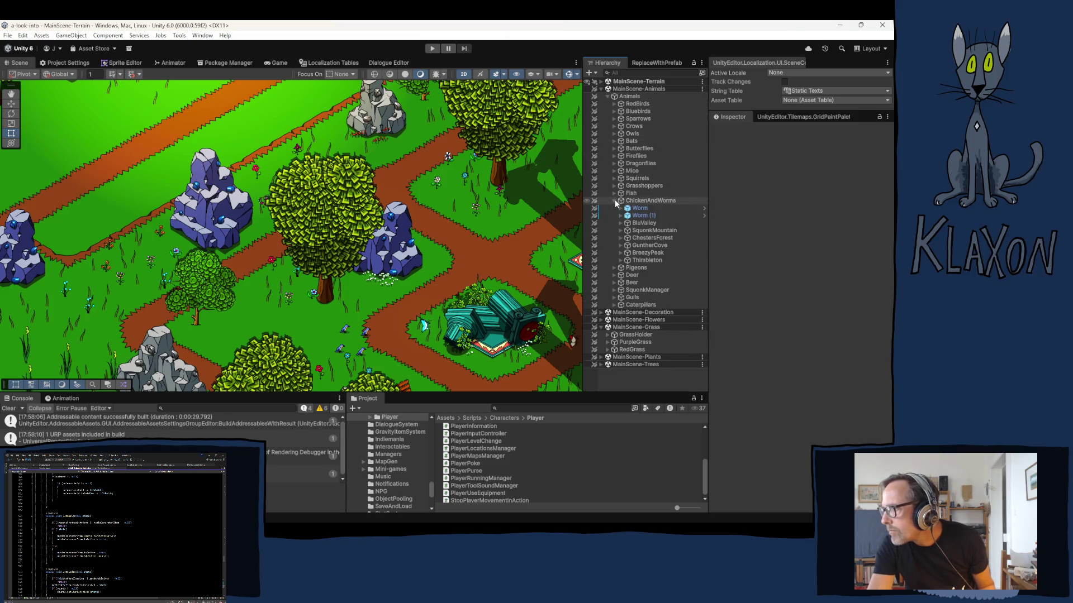
click(619, 245)
click(653, 269)
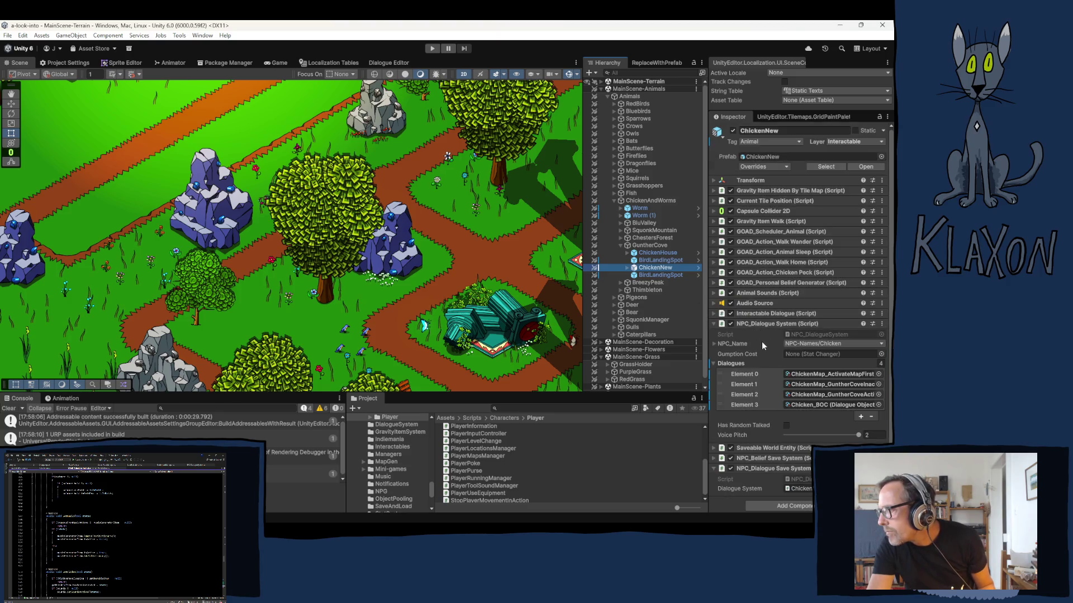
click(757, 231)
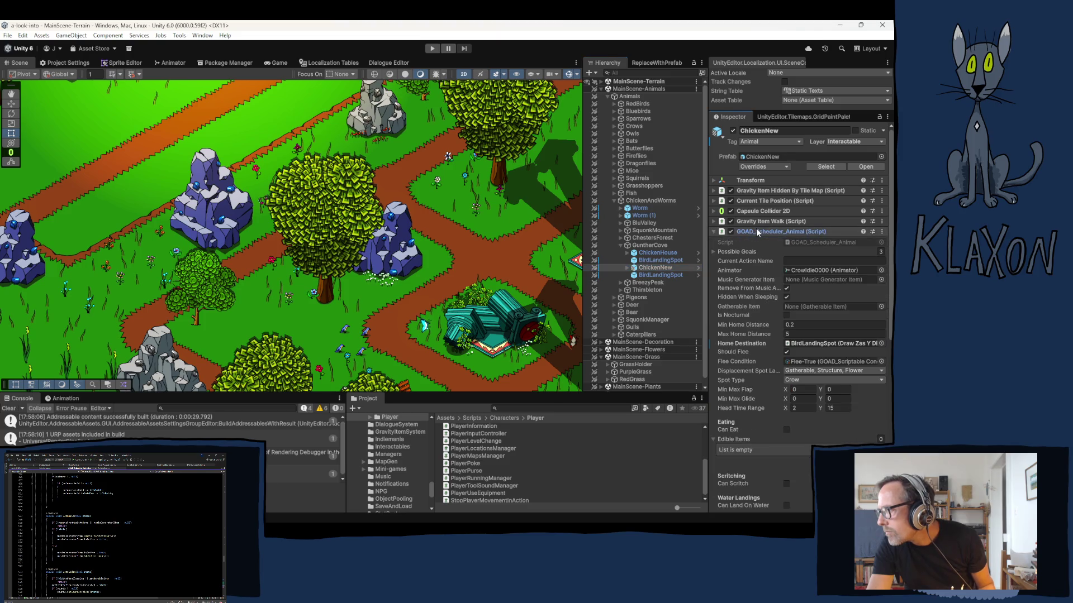
Scroll through ChickenNew's scheduler settings and dialogue list, then open the GOAD_Scheduler_Animal script.
scroll(759, 303, down, 3)
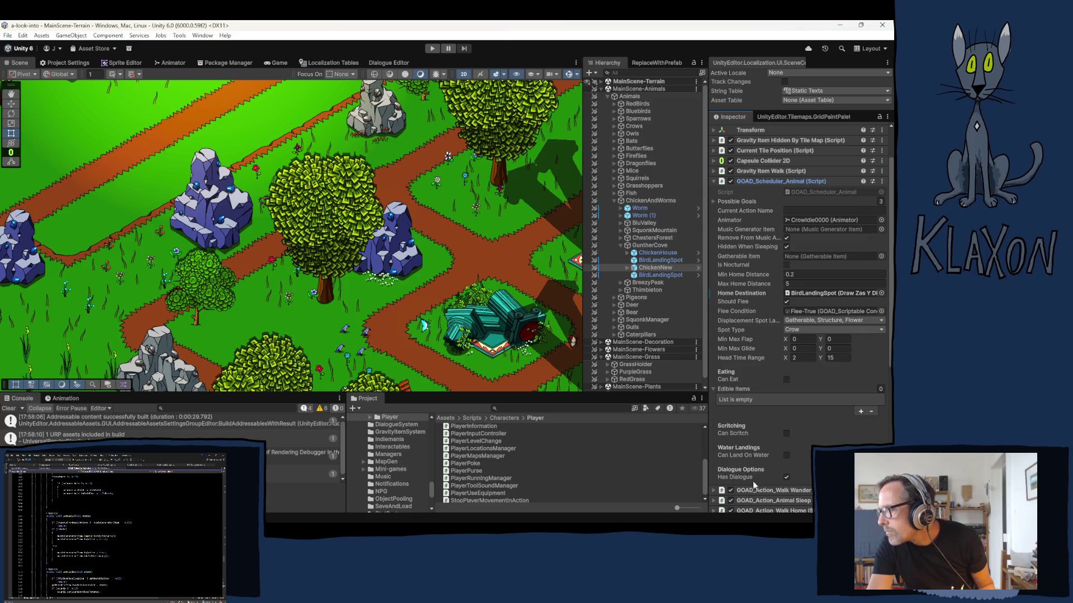
scroll(735, 441, down, 6)
scroll(735, 441, down, 4)
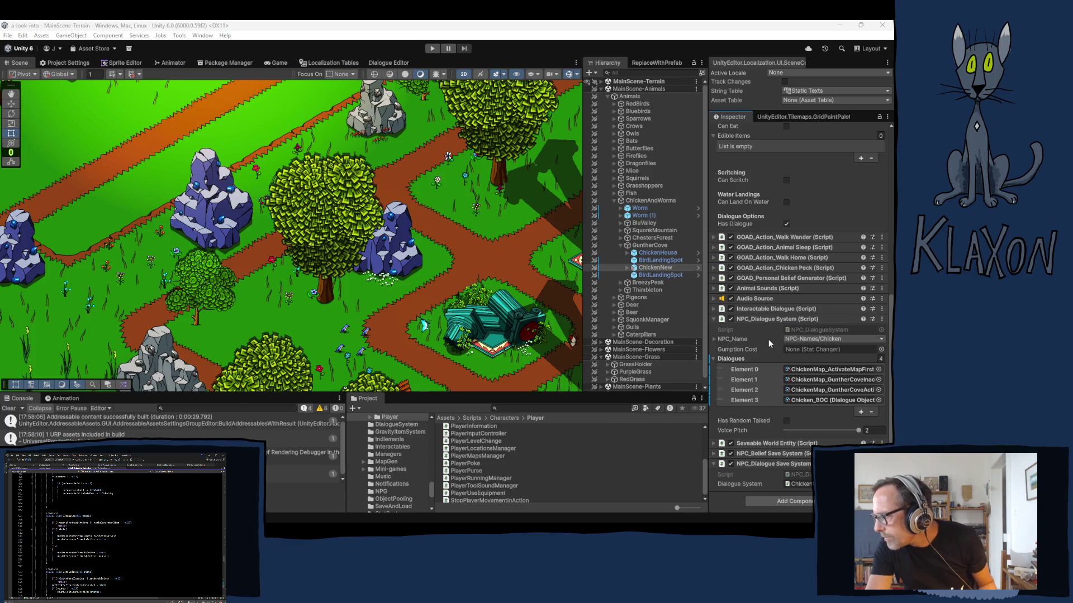
scroll(762, 170, up, 9)
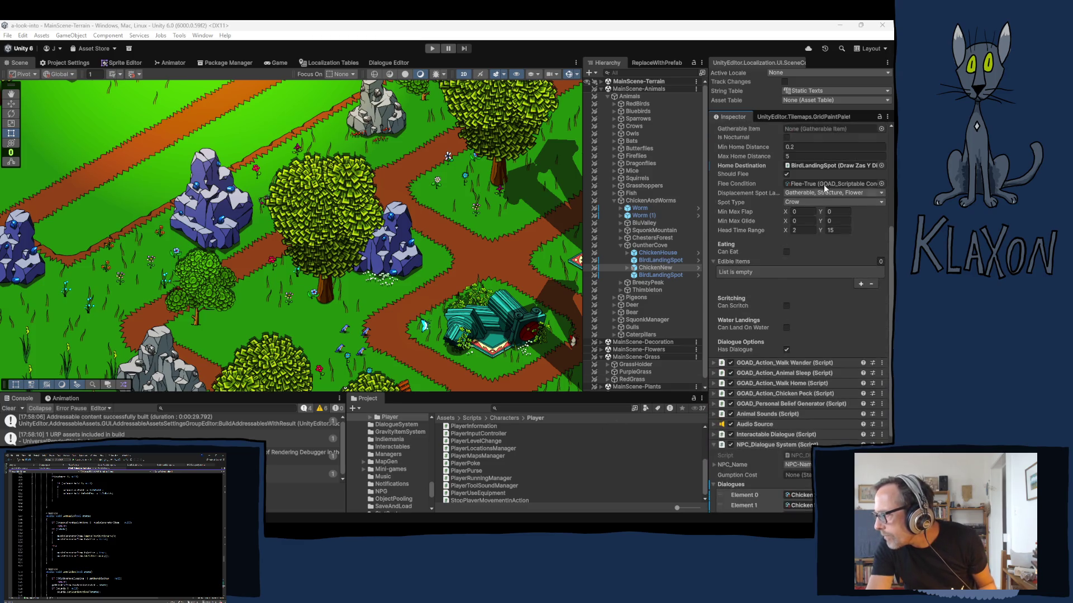
double_click(809, 192)
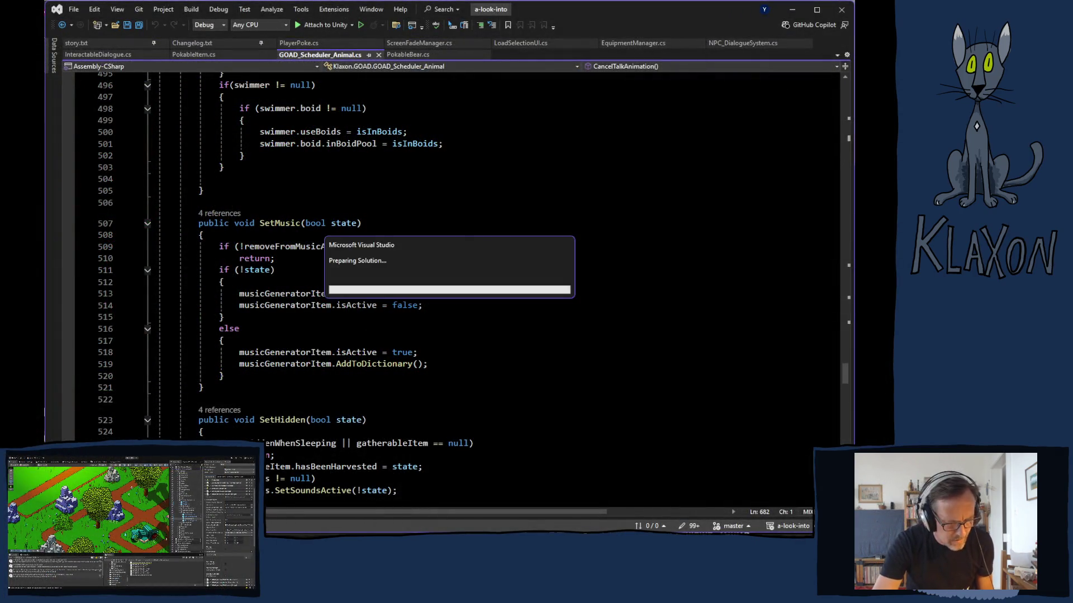
Check the Player.log in Notepad, then return to Unity and expand the NPCs group.
key(alt+Tab)
click(334, 295)
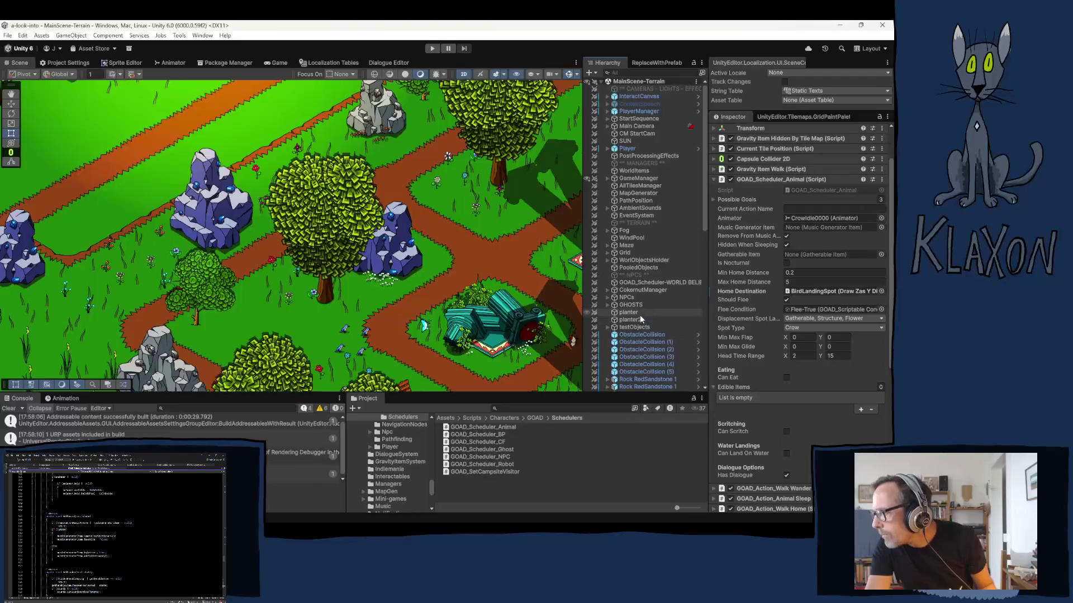
click(607, 298)
Select NPC Manuela under BluValley and open her GOAD_Scheduler_NPC script.
click(614, 305)
click(643, 313)
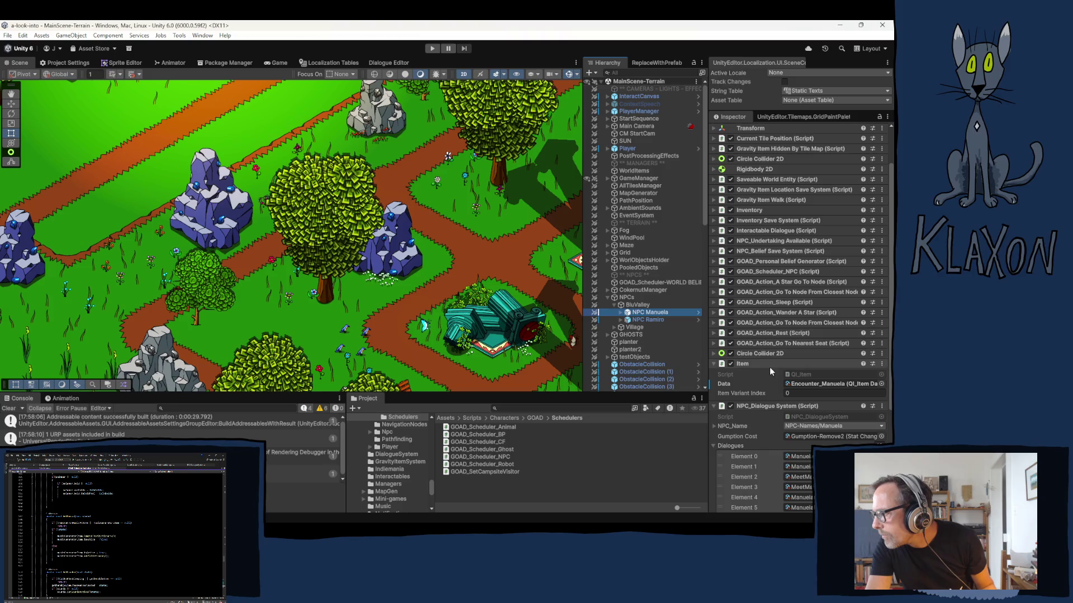
click(794, 271)
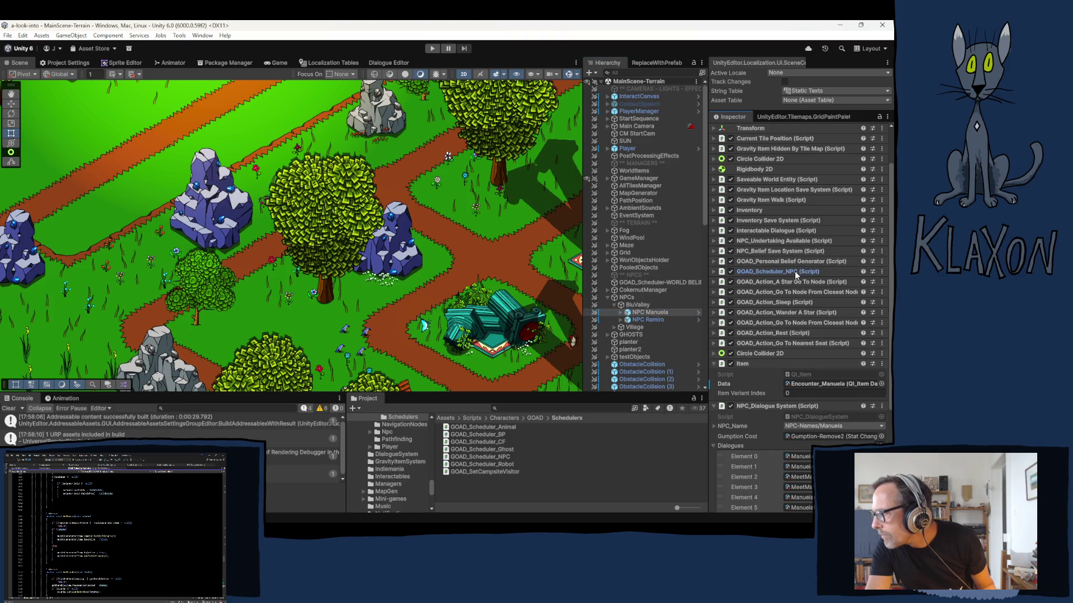
click(794, 271)
double_click(812, 280)
Scroll down to the position reset on line 269 of GOAD_Scheduler_NPC.cs.
scroll(517, 308, down, 20)
scroll(480, 328, down, 20)
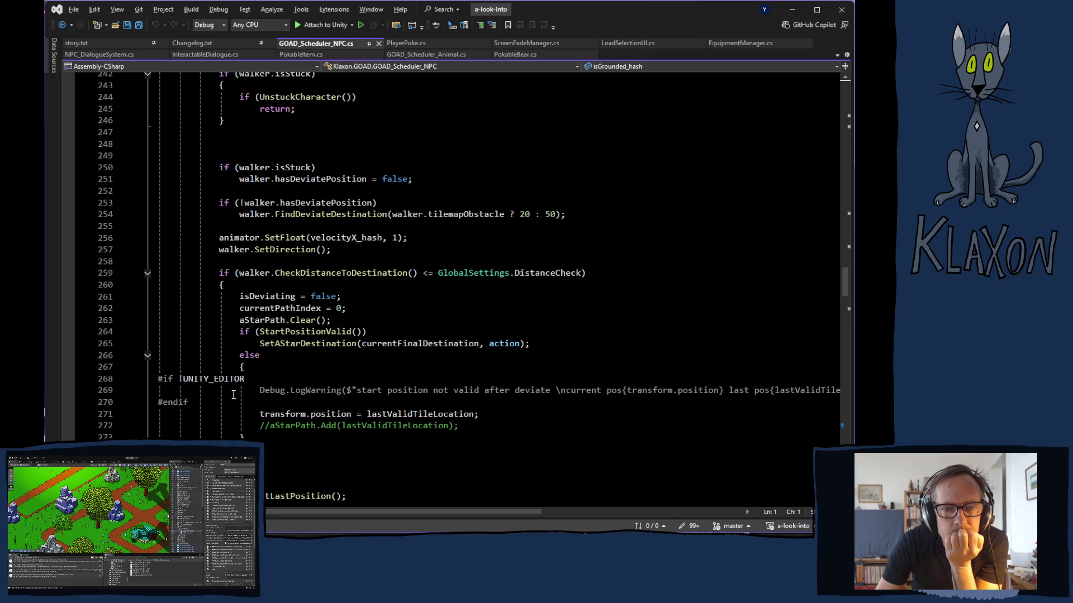
click(266, 387)
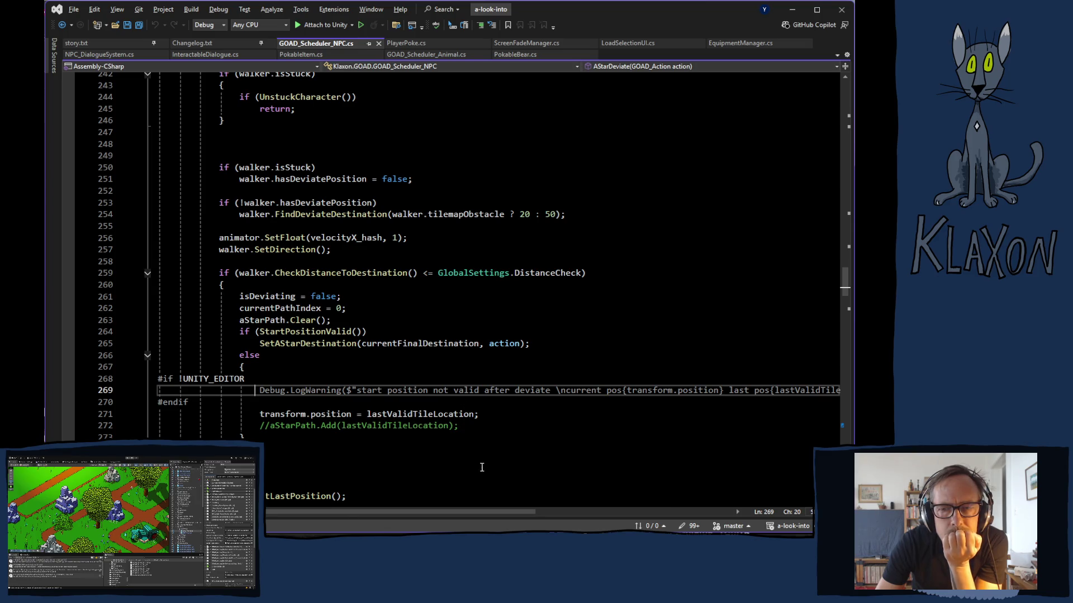
Delete the #if !UNITY_EDITOR deviate warning block (lines 268–270) from AStarDeviate, then switch to Player.log.
mouse_move(414, 514)
mouse_down()
mouse_move(512, 508)
mouse_move(413, 505)
mouse_up()
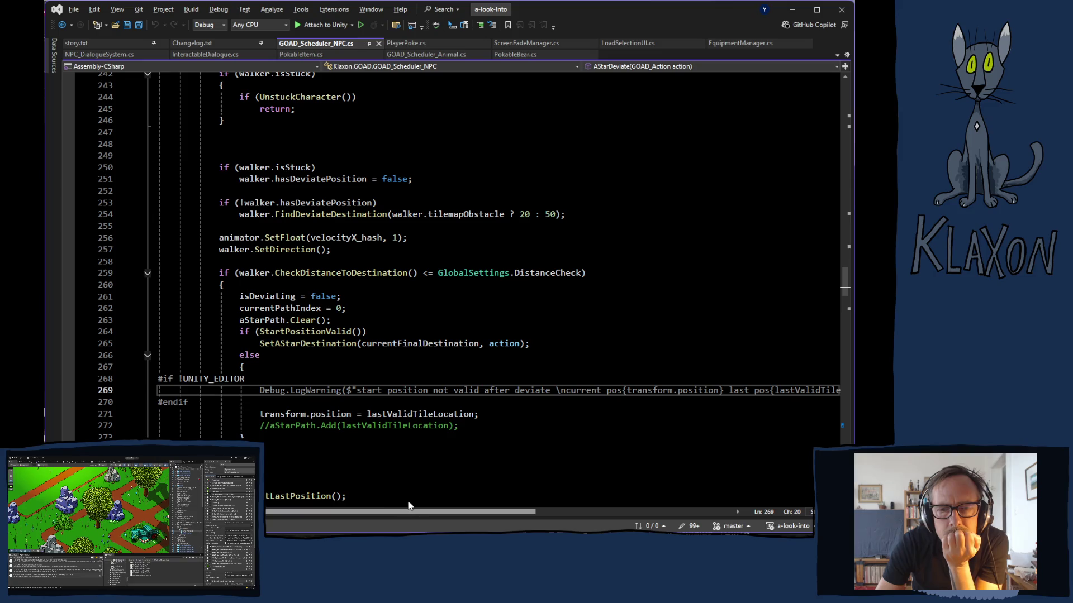
scroll(407, 503, right, 5)
mouse_move(455, 513)
mouse_down()
mouse_move(504, 512)
mouse_move(380, 517)
mouse_up()
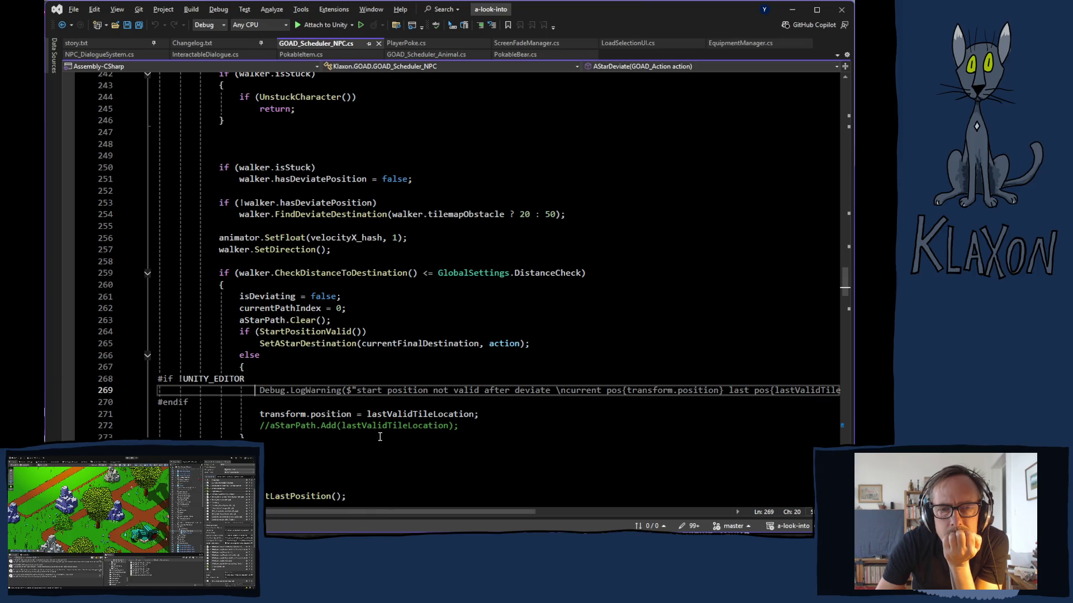
click(183, 390)
mouse_move(153, 382)
mouse_down()
mouse_move(168, 416)
mouse_move(195, 402)
mouse_move(305, 401)
mouse_up()
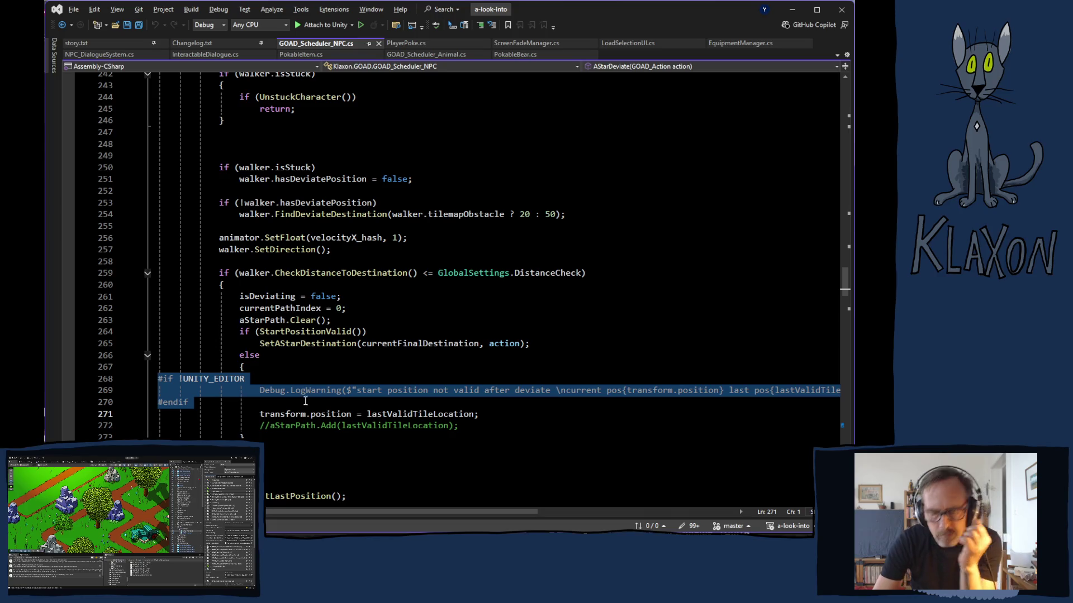
key(Delete)
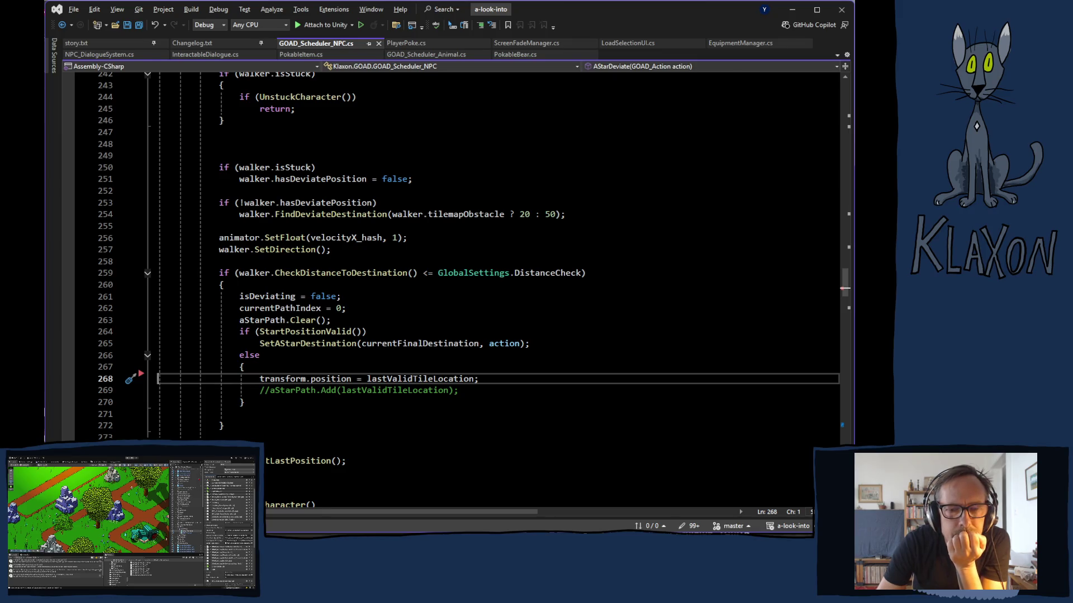
key(alt+Tab)
scroll(408, 346, down, 1)
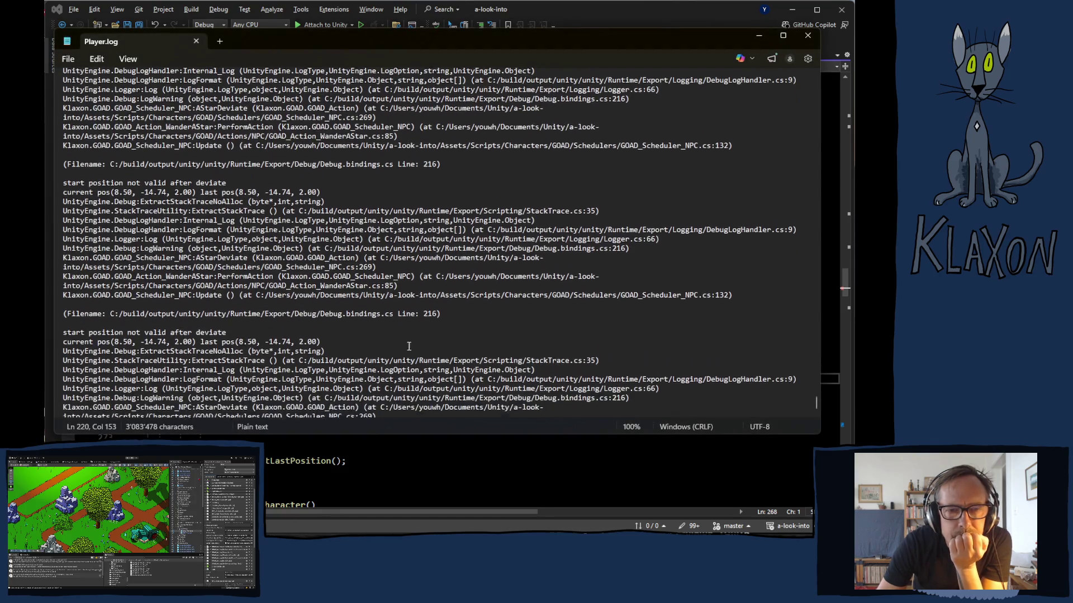
Read the repeated deviate and 'Path not found' stack traces in Player.log, then return to GOAD_Scheduler_NPC.cs.
scroll(457, 357, down, 5)
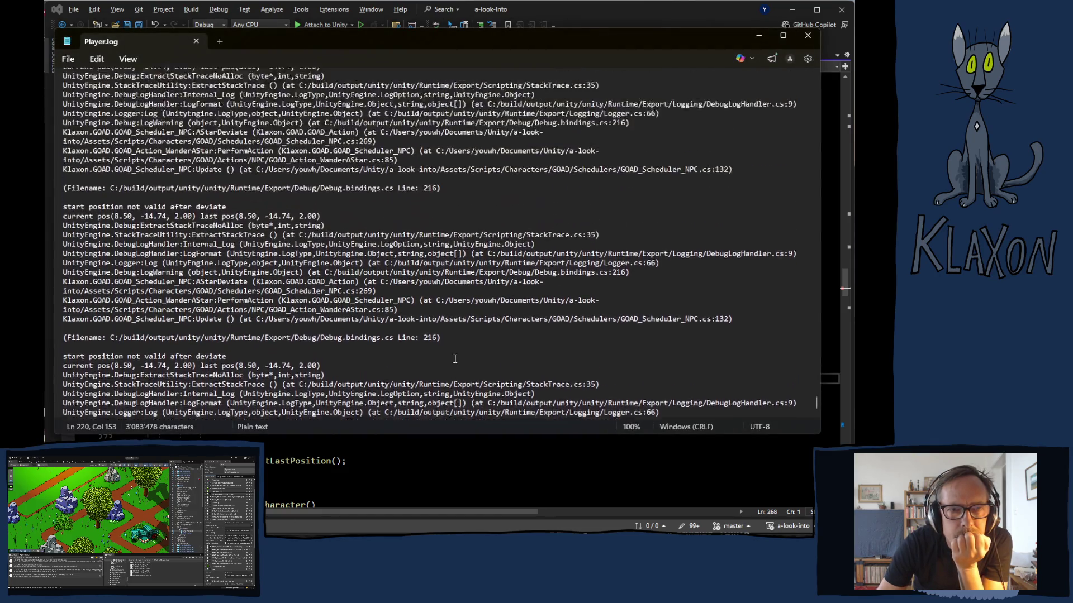
scroll(450, 367, up, 5)
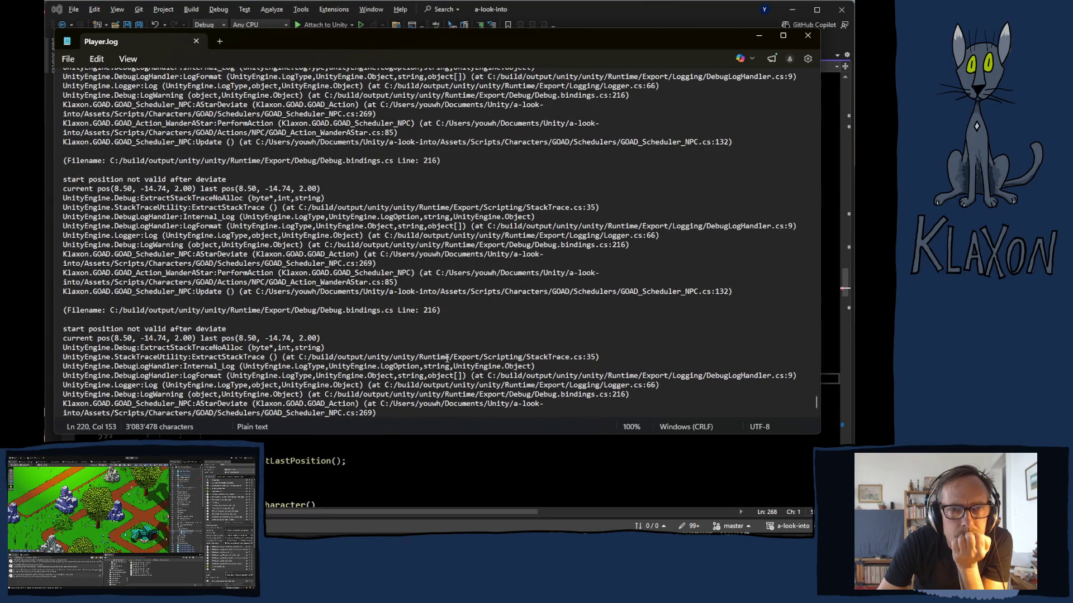
scroll(465, 356, down, 2)
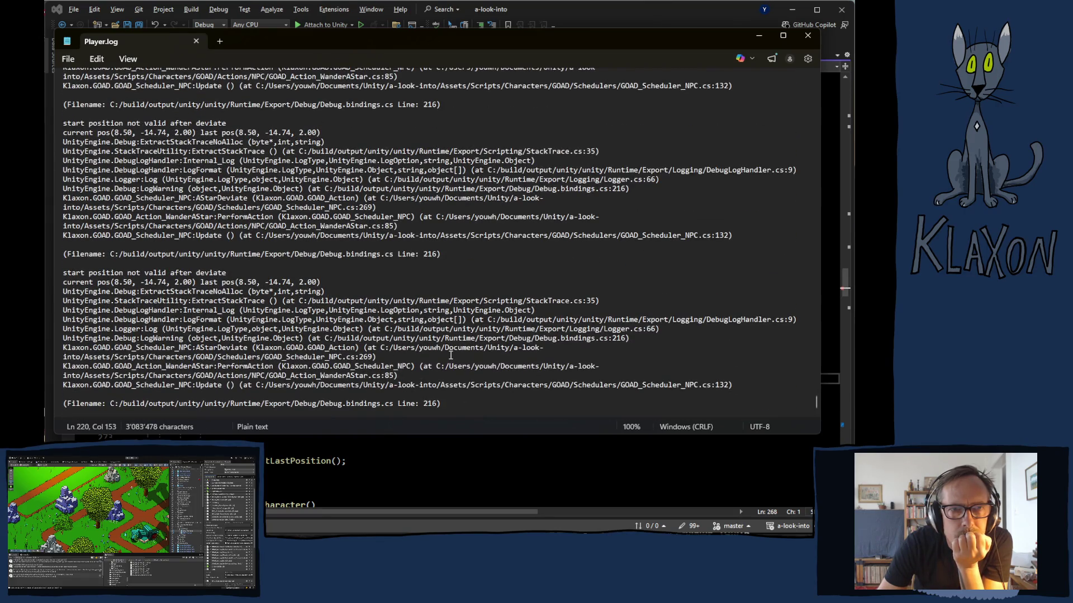
scroll(450, 356, down, 2)
scroll(450, 355, down, 10)
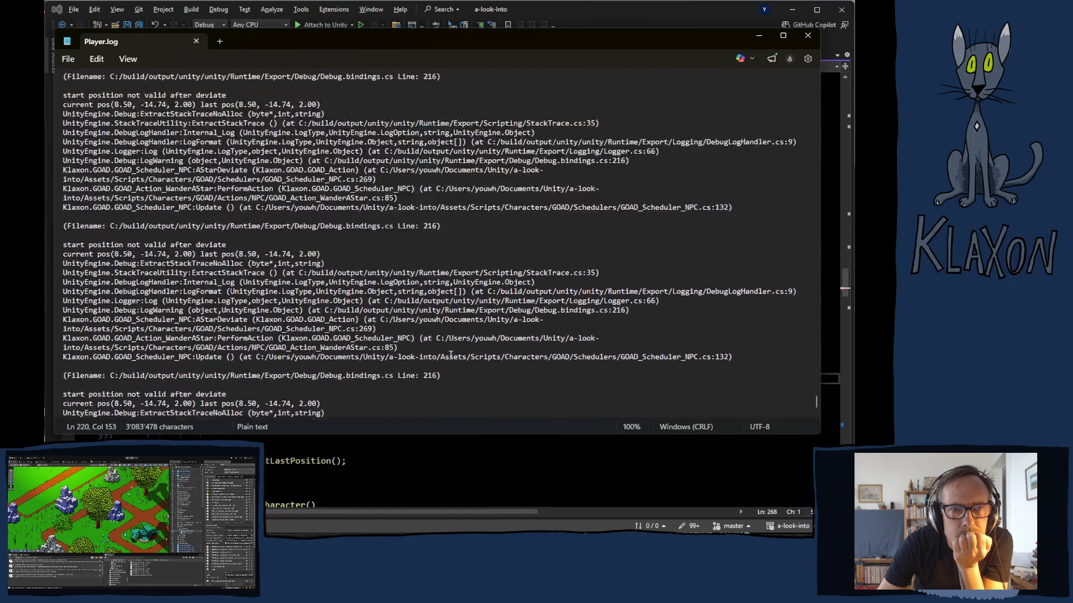
scroll(433, 351, down, 4)
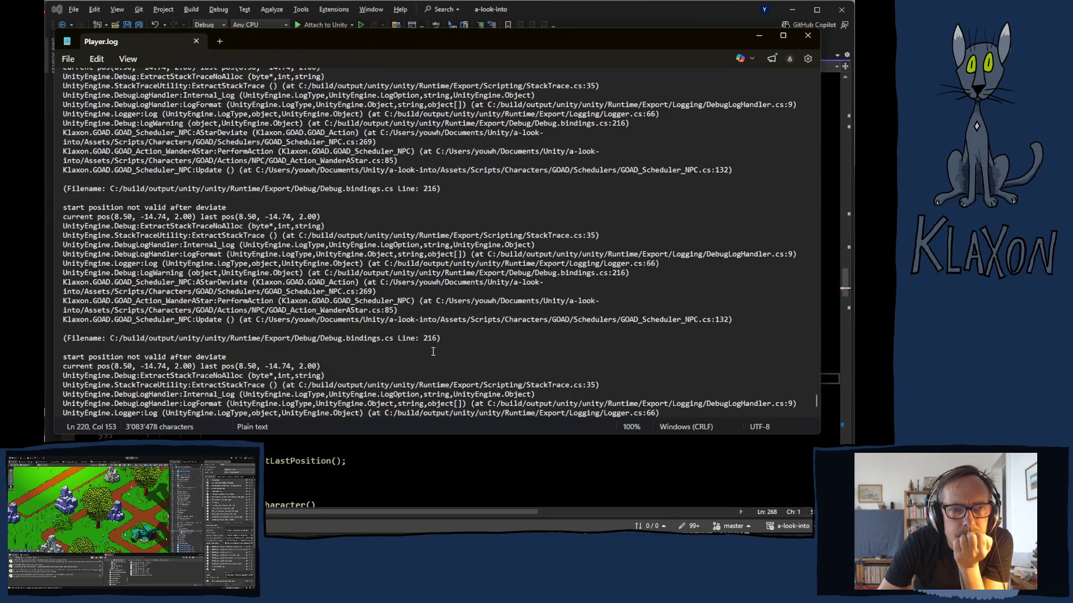
scroll(429, 351, down, 10)
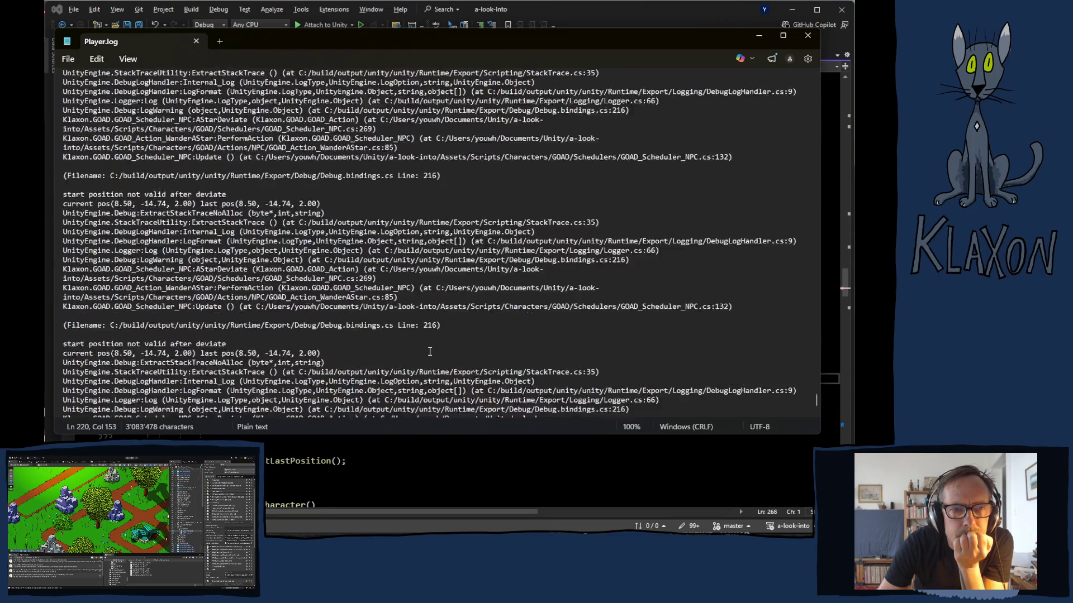
scroll(420, 352, down, 5)
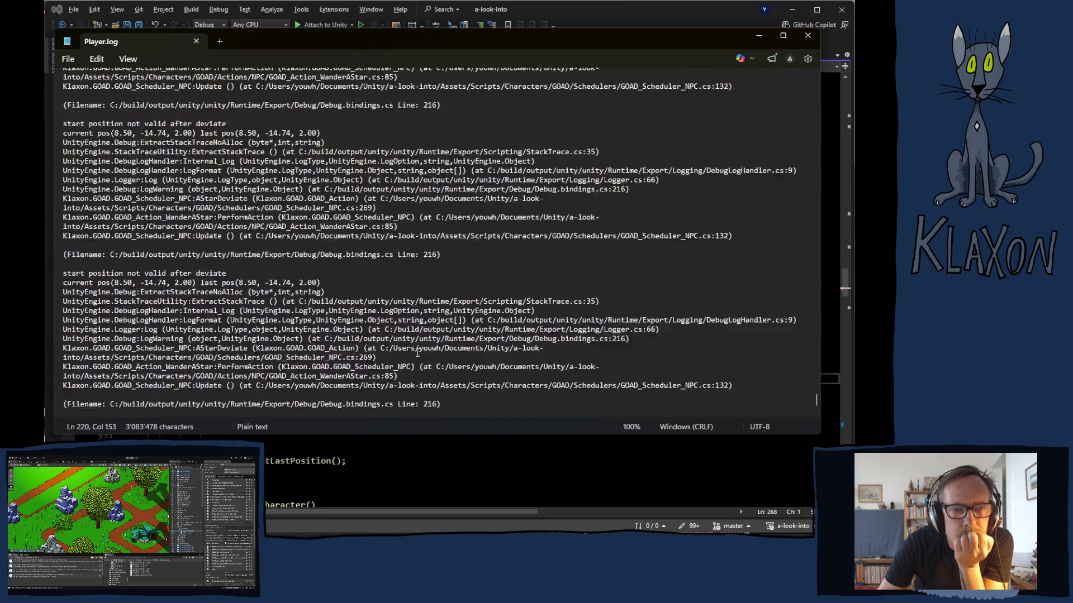
scroll(418, 353, down, 7)
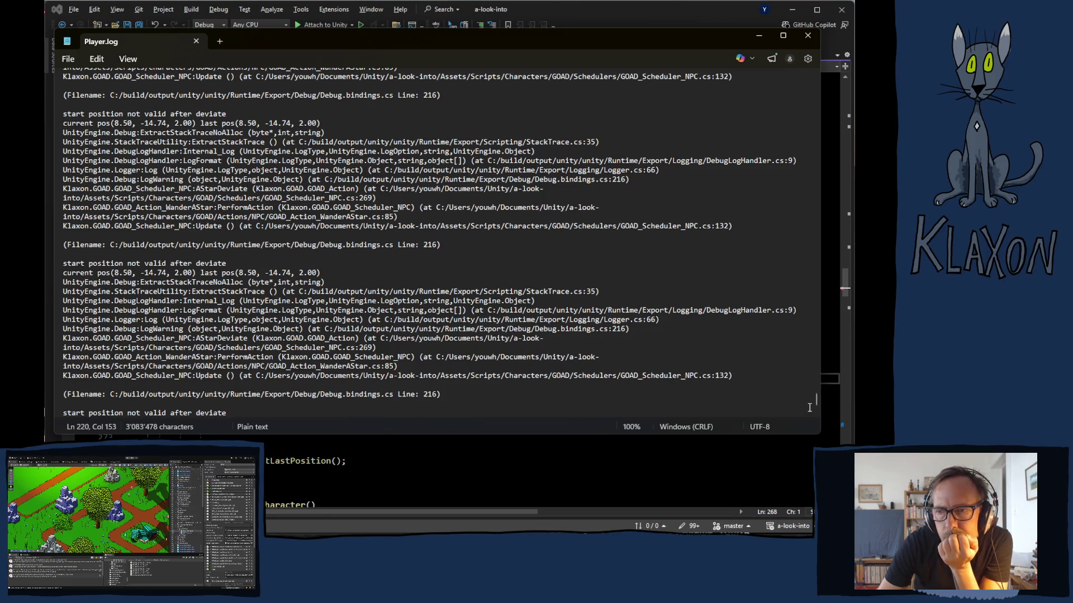
drag(816, 403, 786, 61)
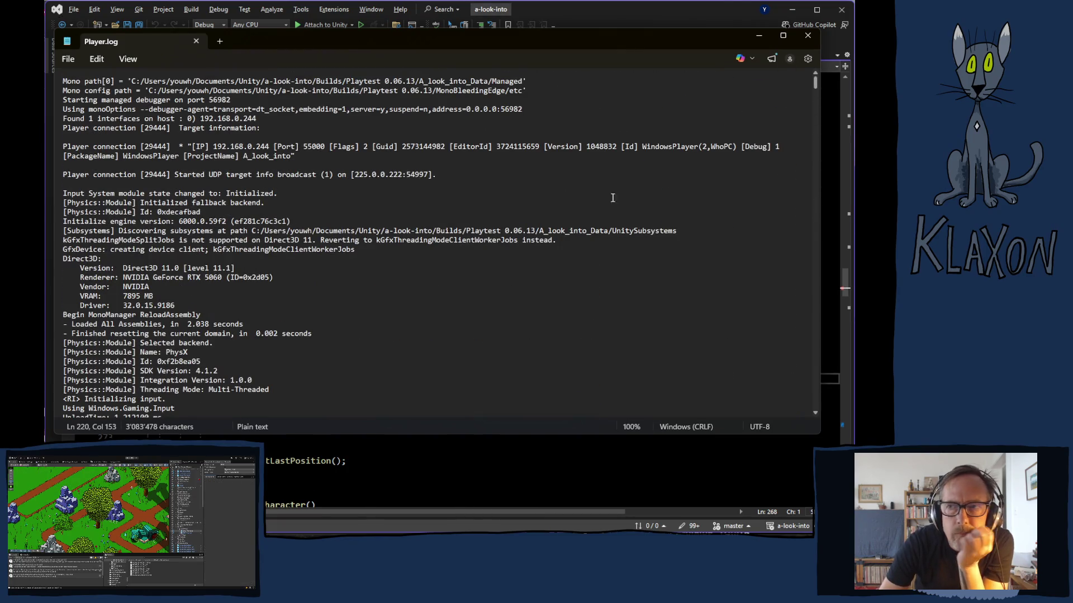
scroll(612, 198, down, 8)
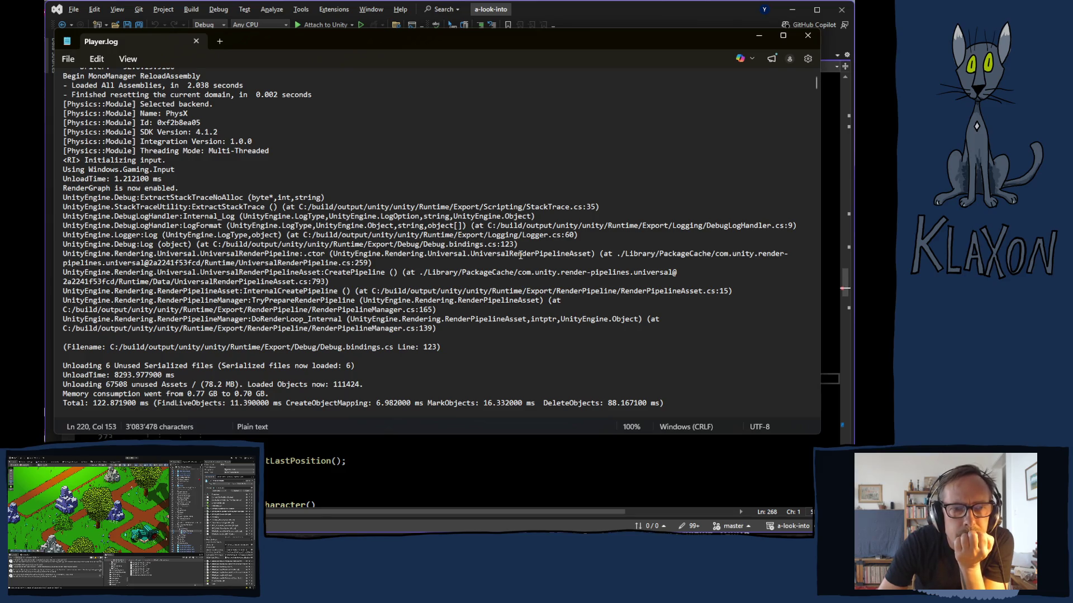
scroll(520, 255, down, 7)
scroll(519, 255, down, 6)
scroll(518, 253, down, 6)
scroll(518, 253, down, 5)
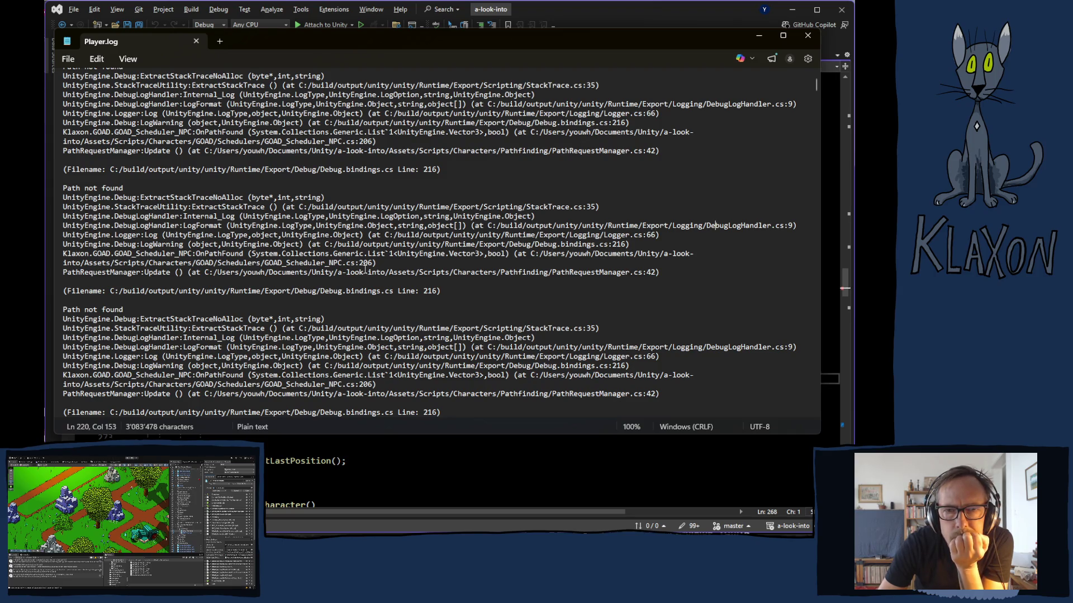
click(421, 479)
scroll(362, 398, up, 10)
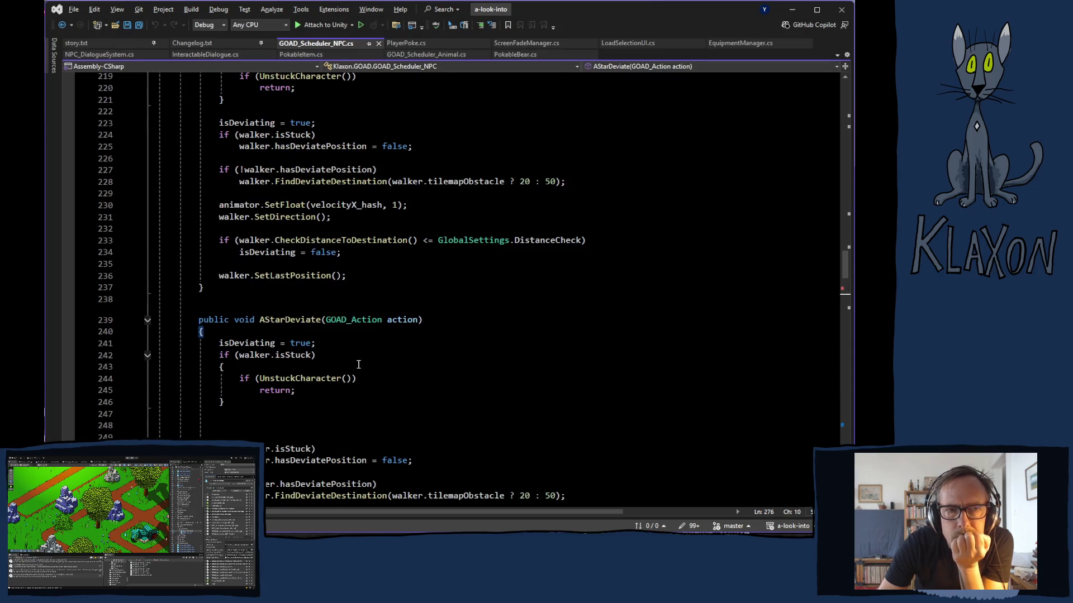
Delete the #if !UNITY_EDITOR 'Path not found' warning block (lines 205–207) from OnPathFound.
scroll(382, 372, up, 4)
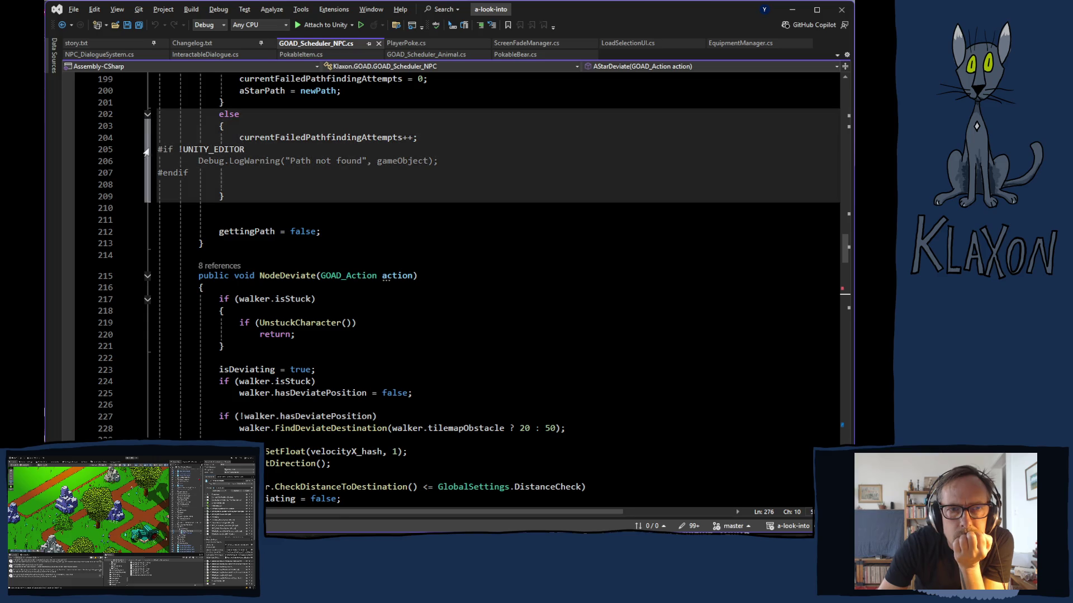
drag(157, 149, 159, 185)
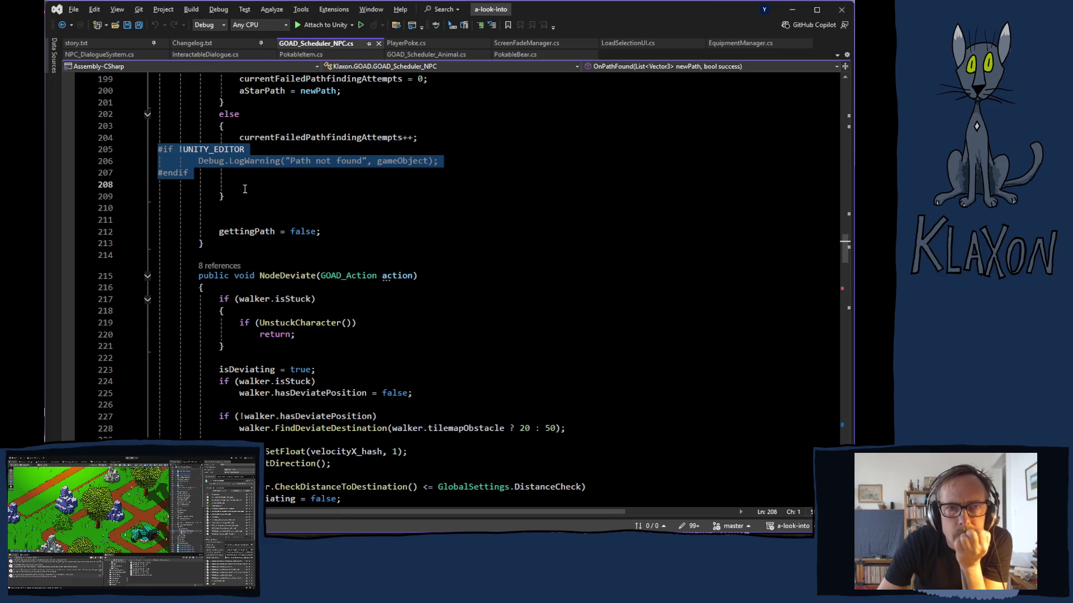
key(Delete)
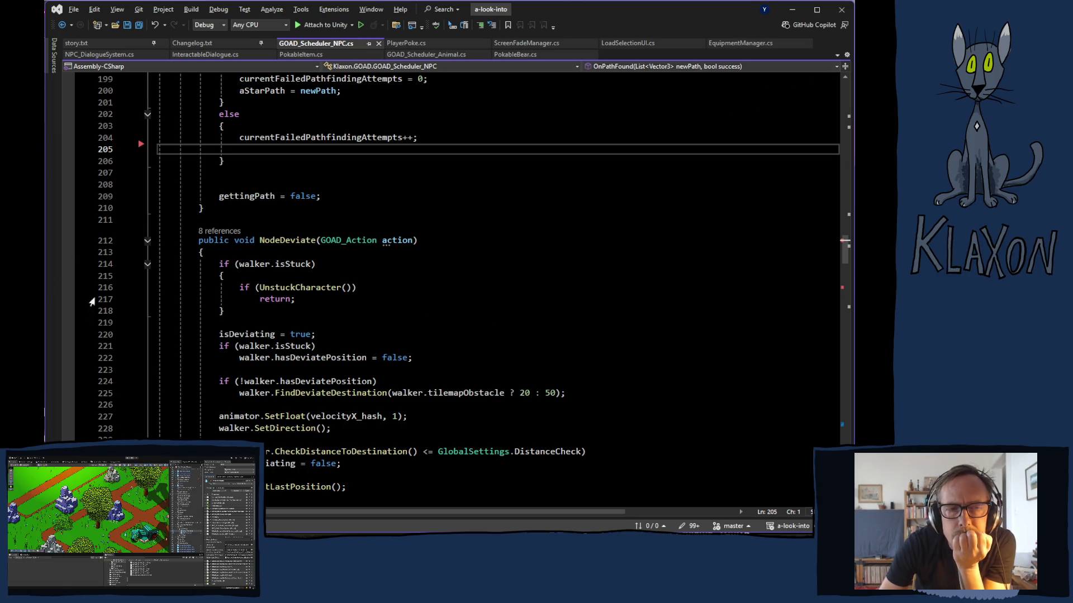
Look over Player.log once more and close the Notepad window.
key(alt+Tab)
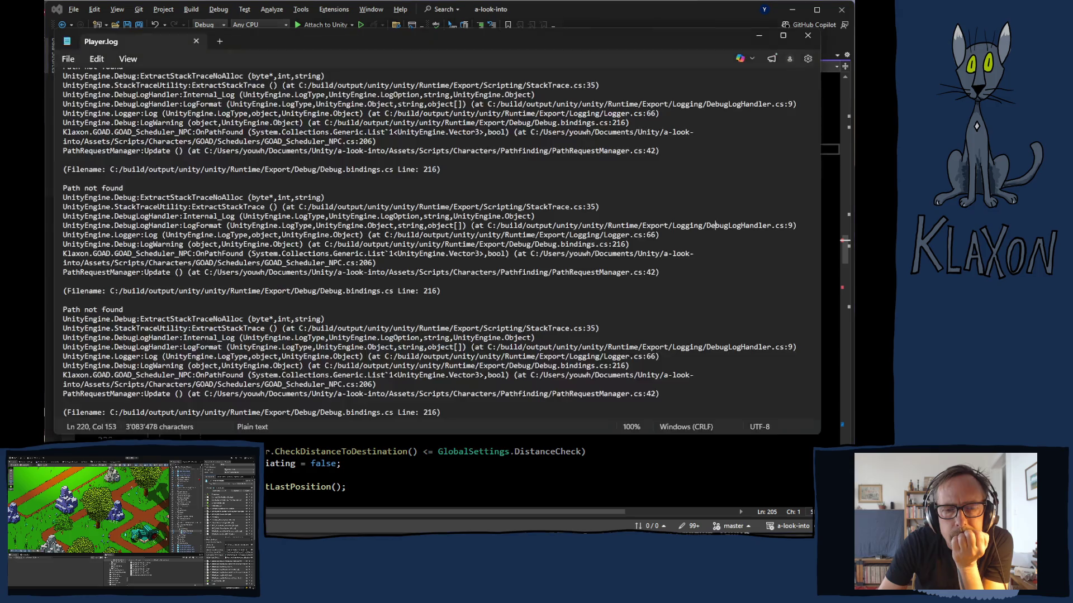
scroll(327, 253, down, 6)
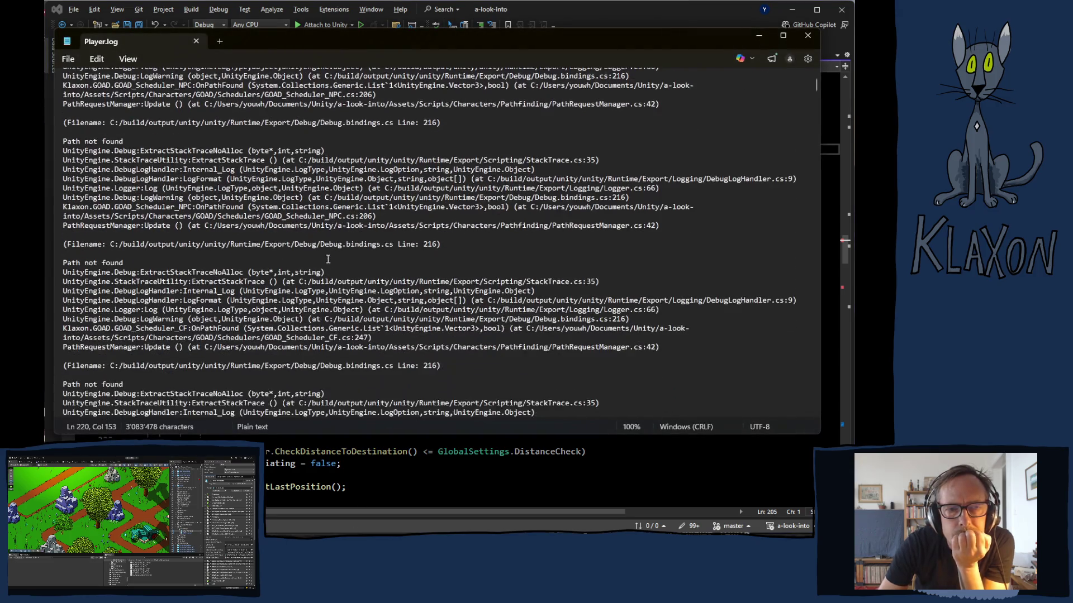
scroll(326, 267, down, 10)
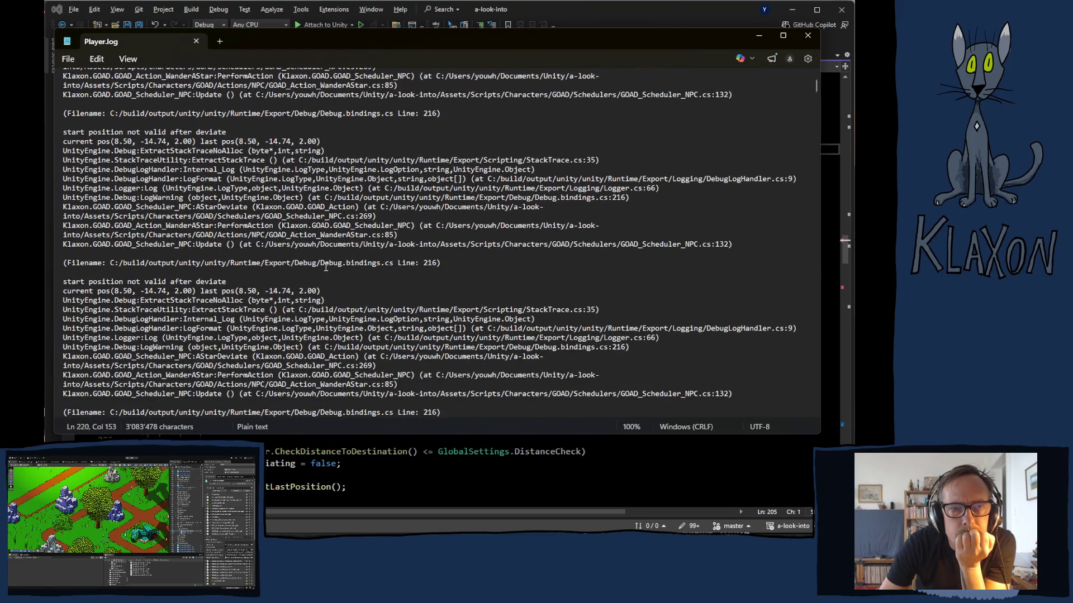
scroll(325, 267, down, 5)
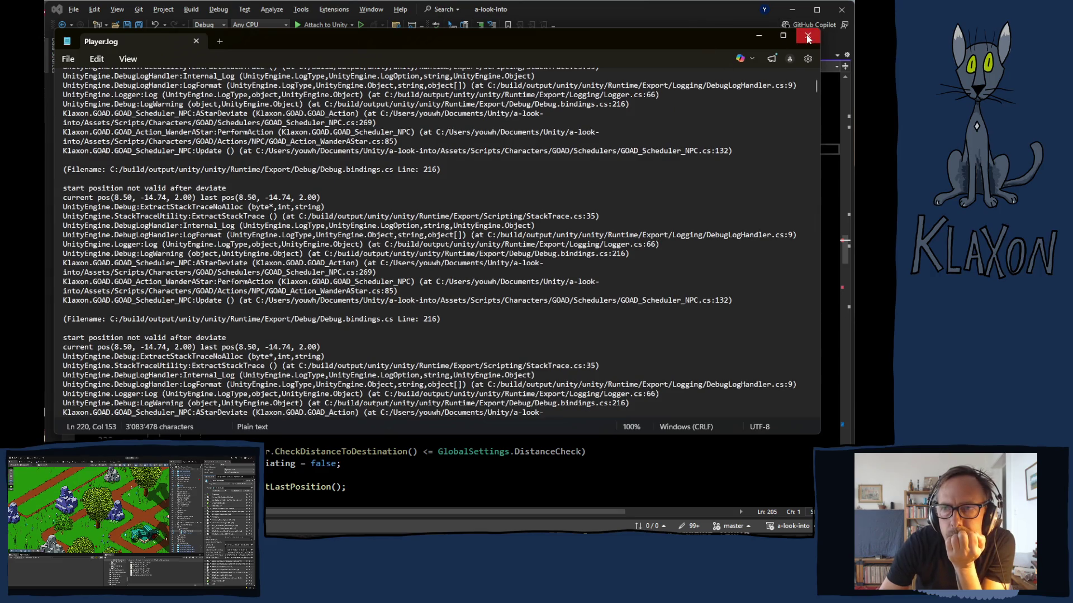
click(759, 35)
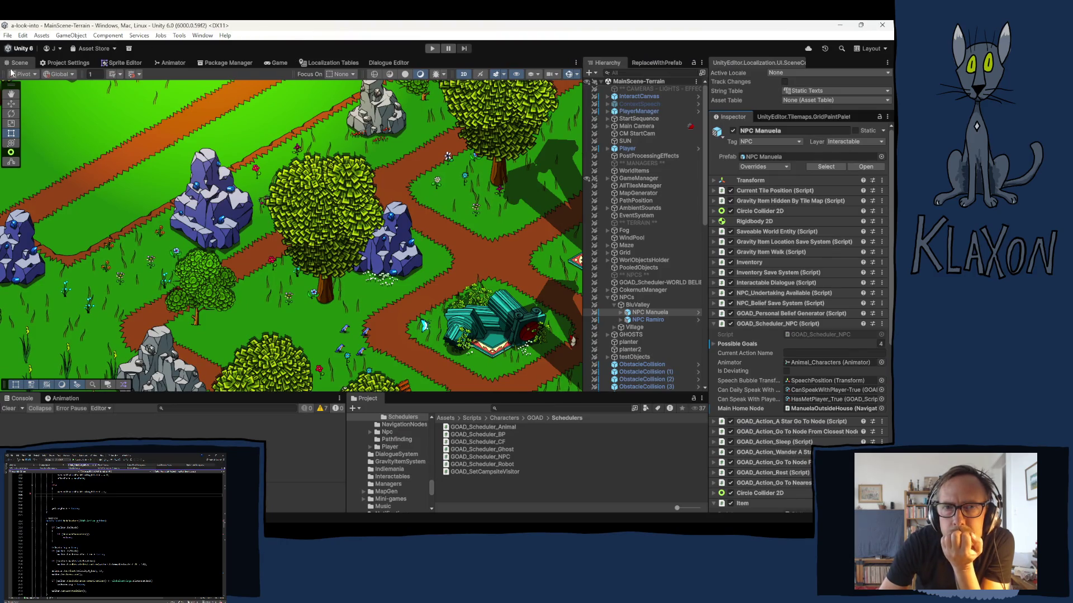
Build the Windows player from Build Profiles into the Playtest 0.06.13 folder.
click(7, 36)
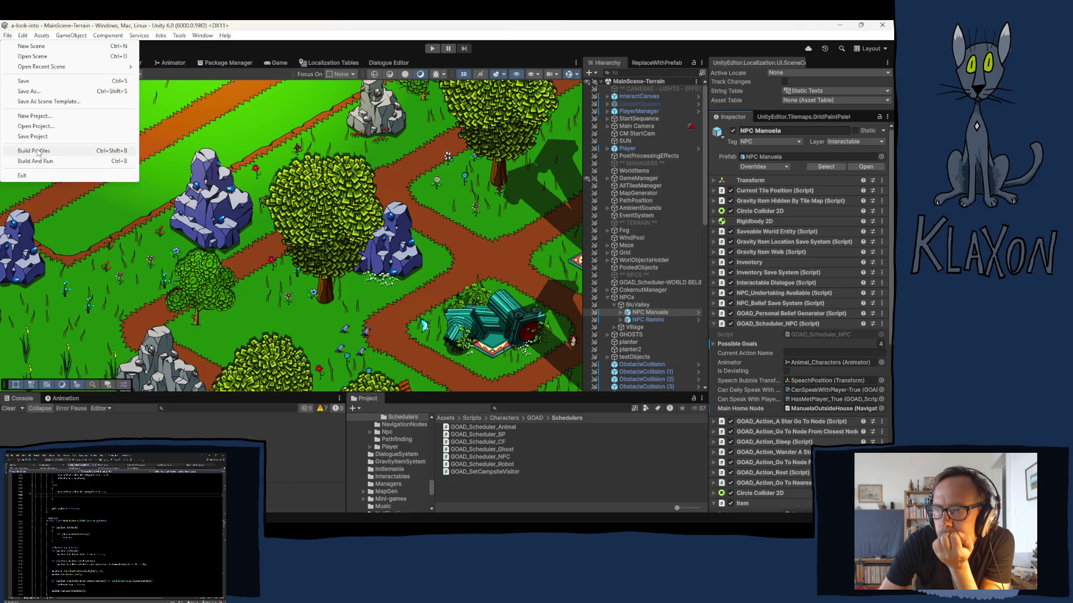
click(35, 151)
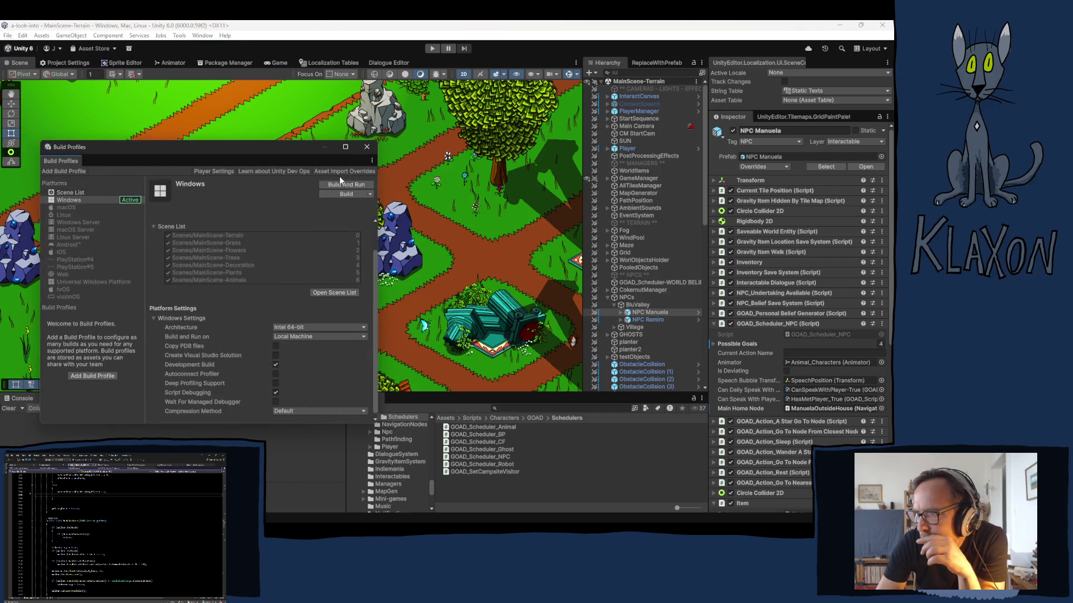
click(334, 193)
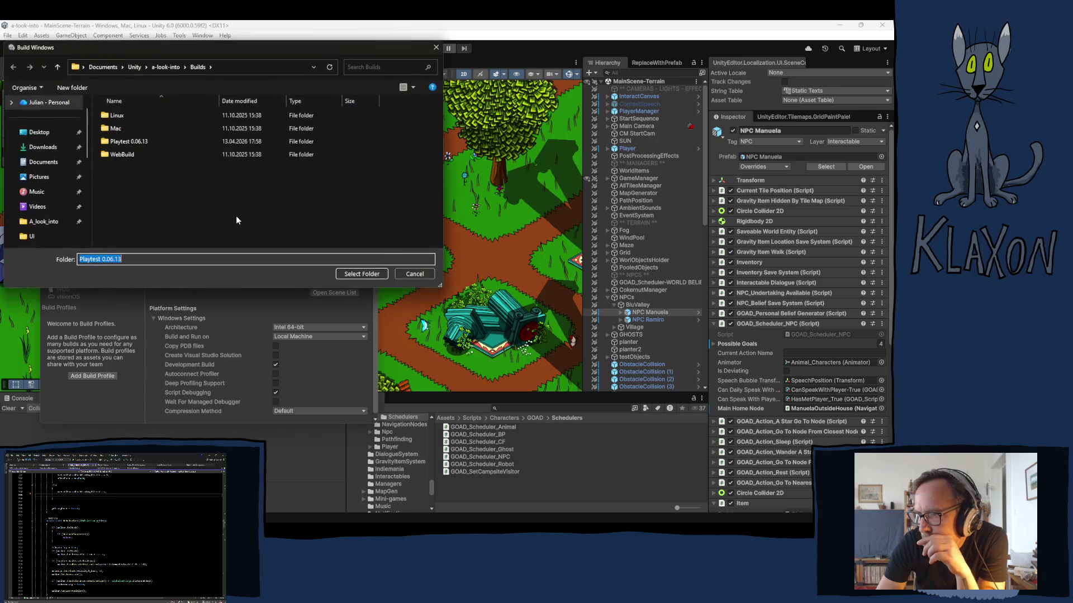
click(129, 141)
click(352, 274)
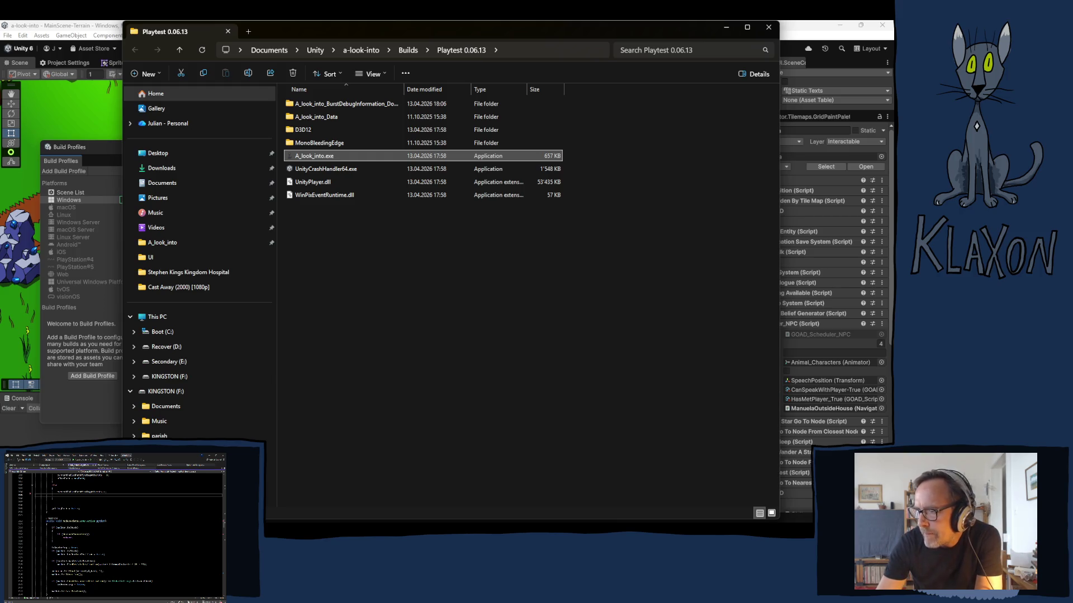
Run A_look_into.exe from the Playtest 0.06.13 build folder.
mouse_move(391, 525)
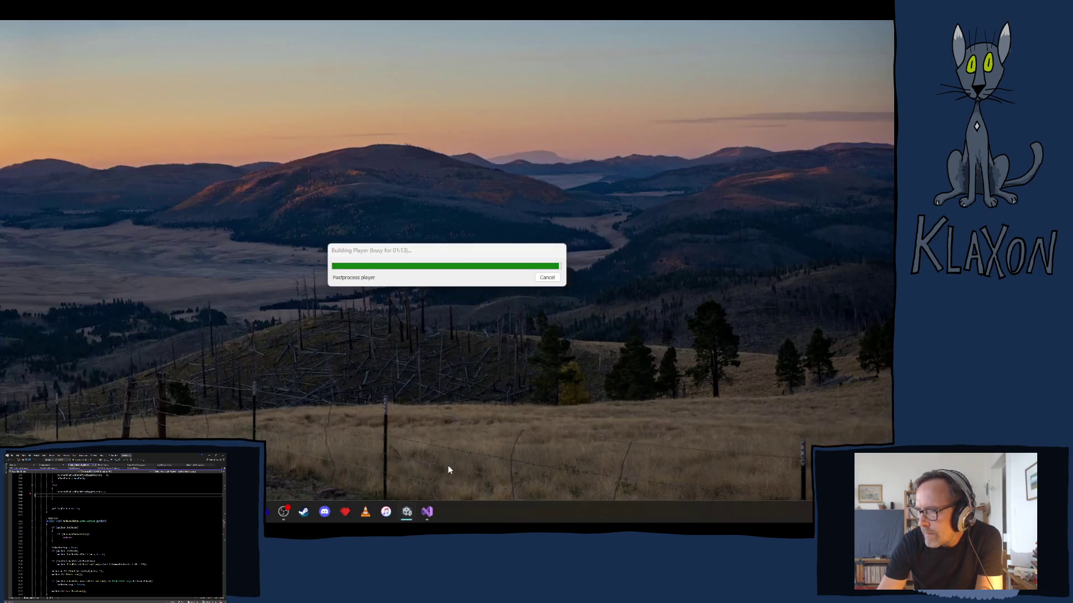
click(450, 465)
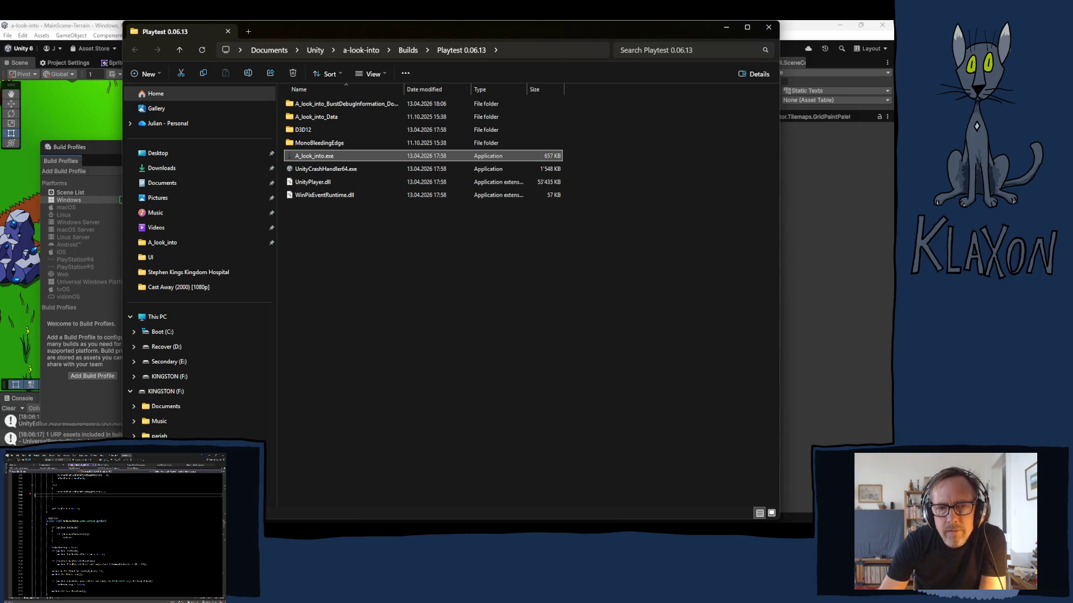
scroll(121, 535, up, 3)
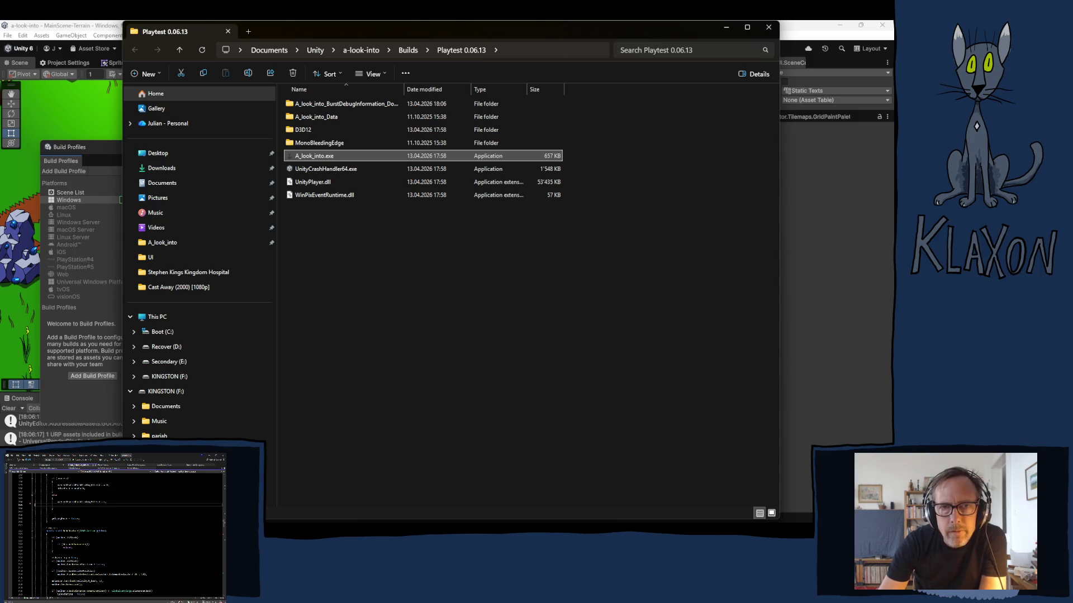
scroll(120, 535, down, 10)
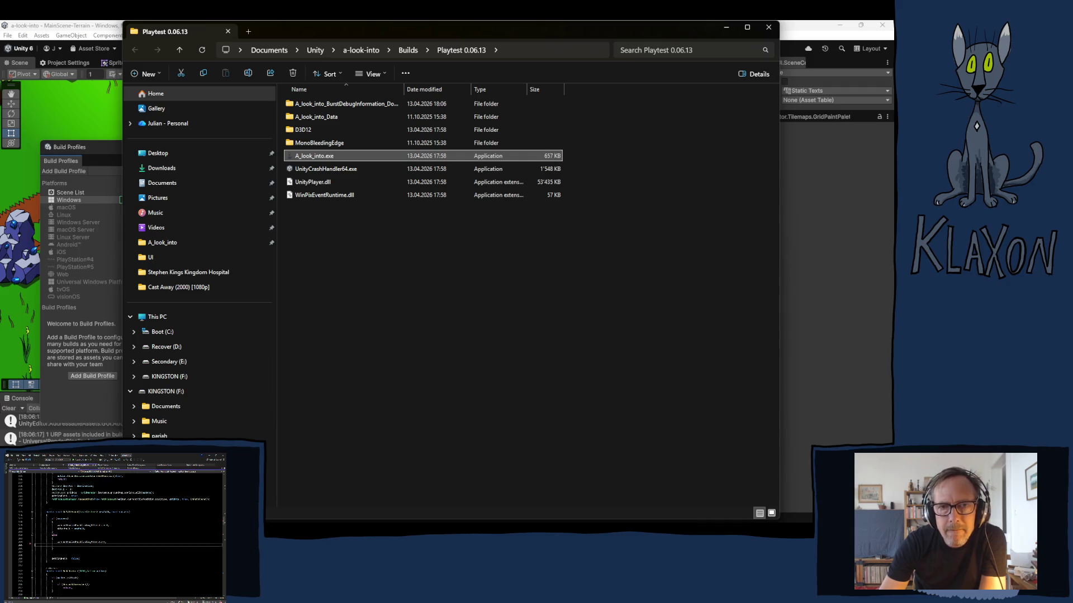
scroll(115, 528, down, 6)
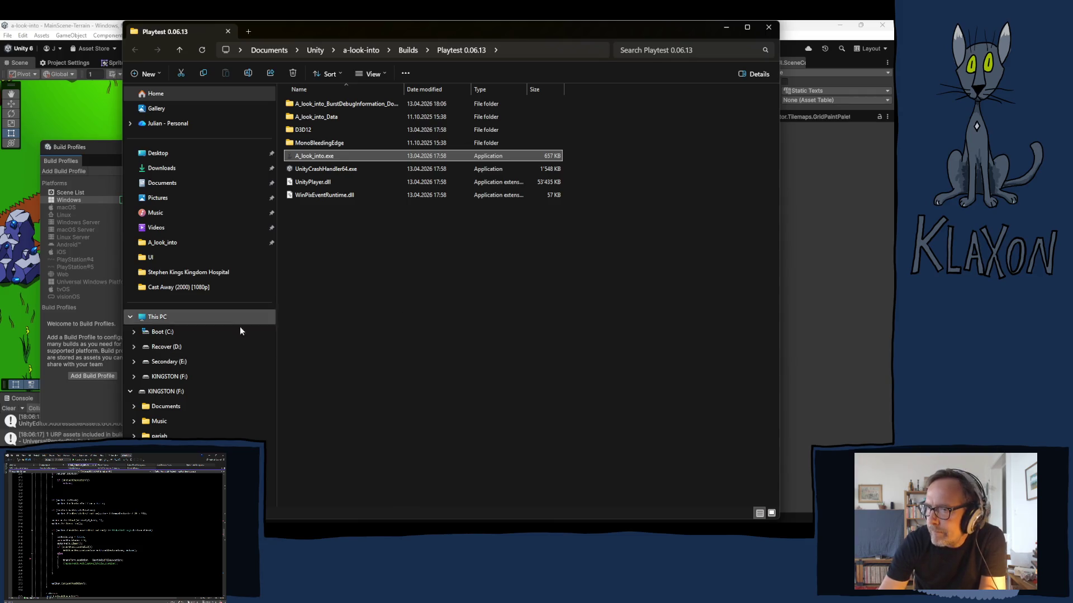
double_click(316, 158)
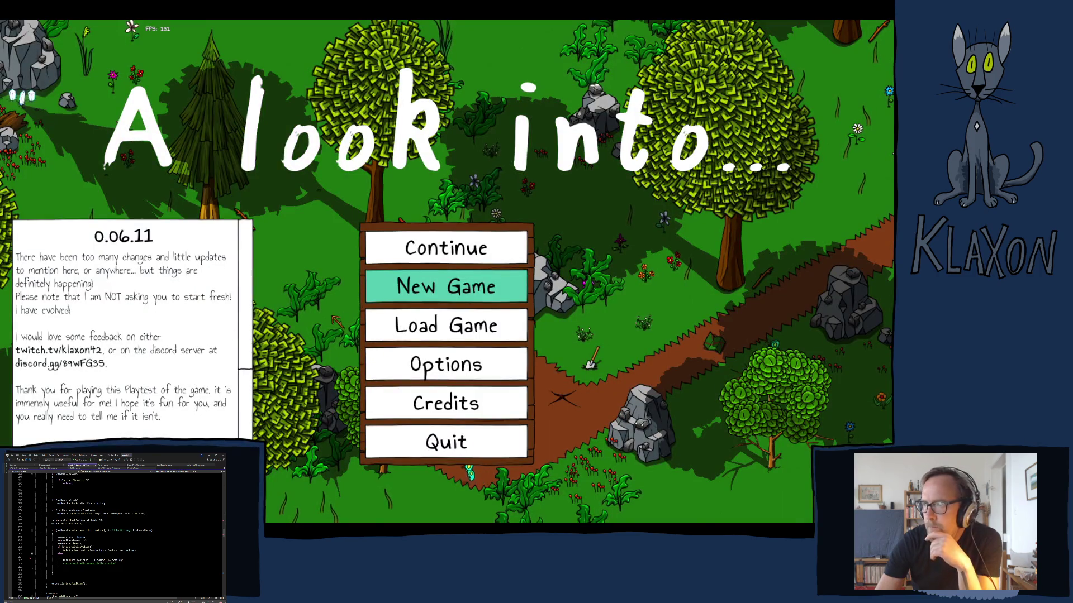
Open Load Game and choose Delete All to get the delete-all-saves prompt.
click(444, 327)
click(505, 417)
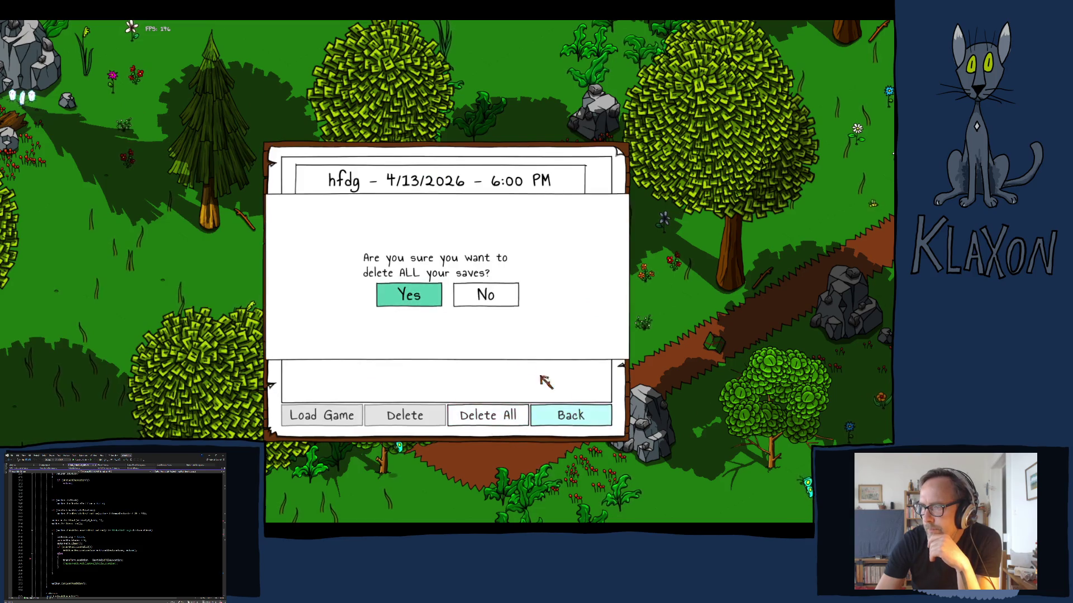
Confirm wiping all saves and start a new game with a new character name.
click(433, 297)
click(568, 416)
click(431, 291)
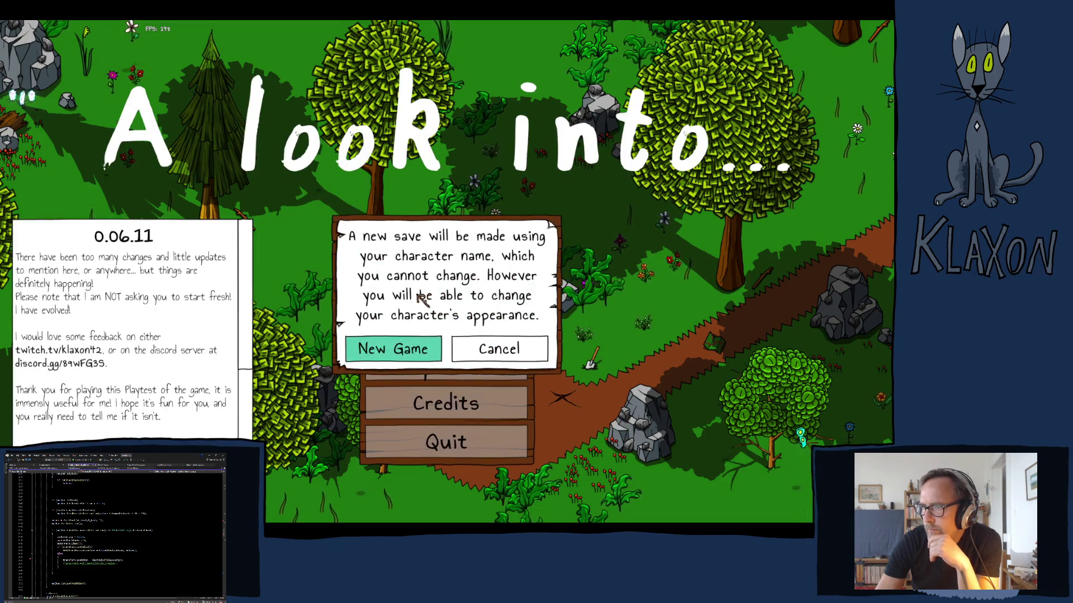
click(413, 350)
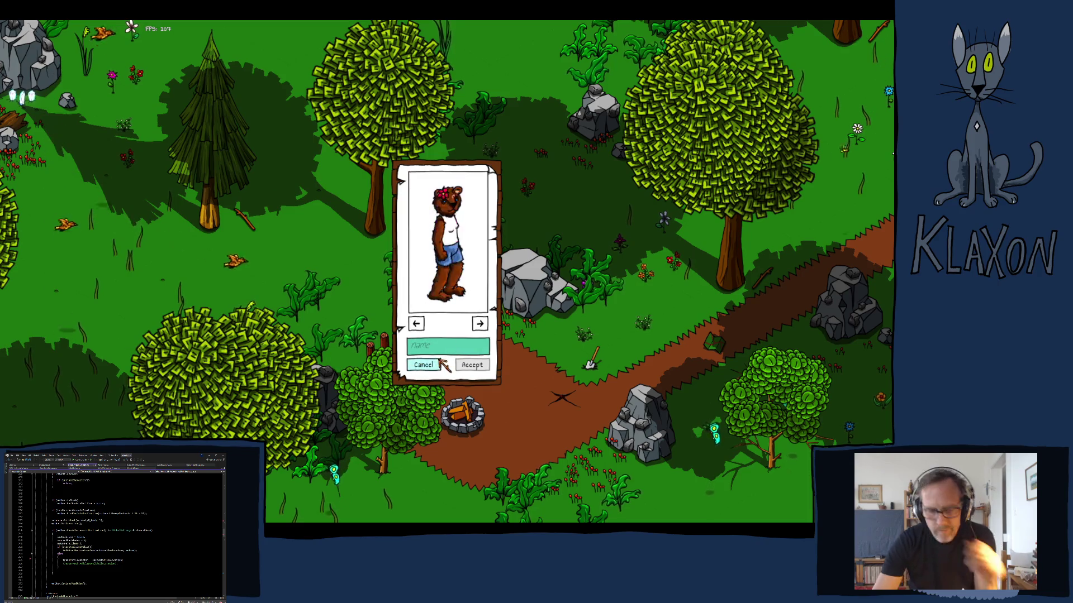
text(hfdg)
click(472, 365)
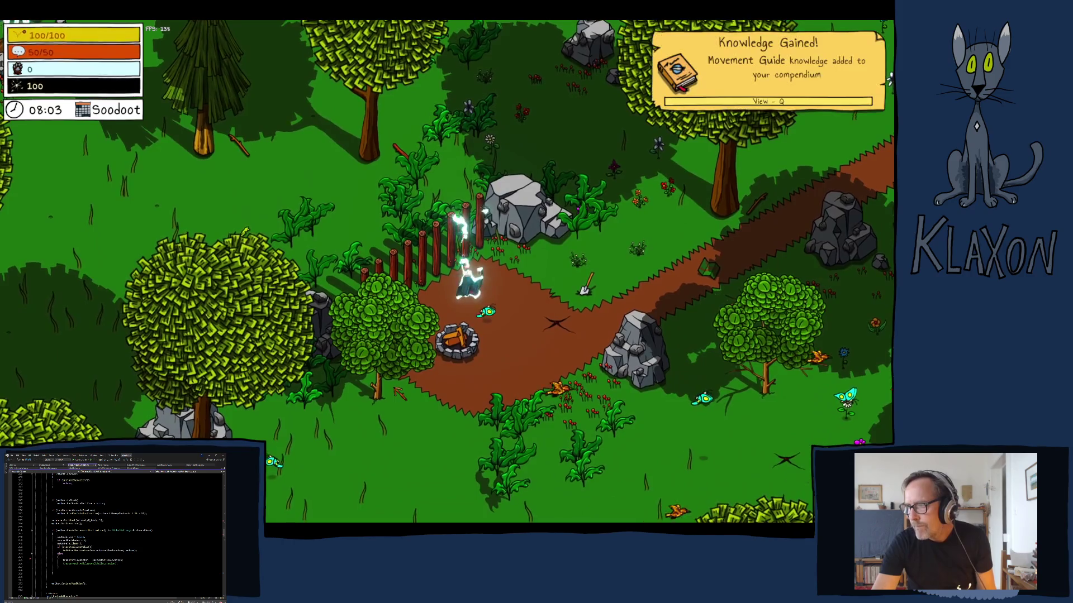
Equip the stone spade and dig up Soil, Clay and Soft Wood.
key(d)
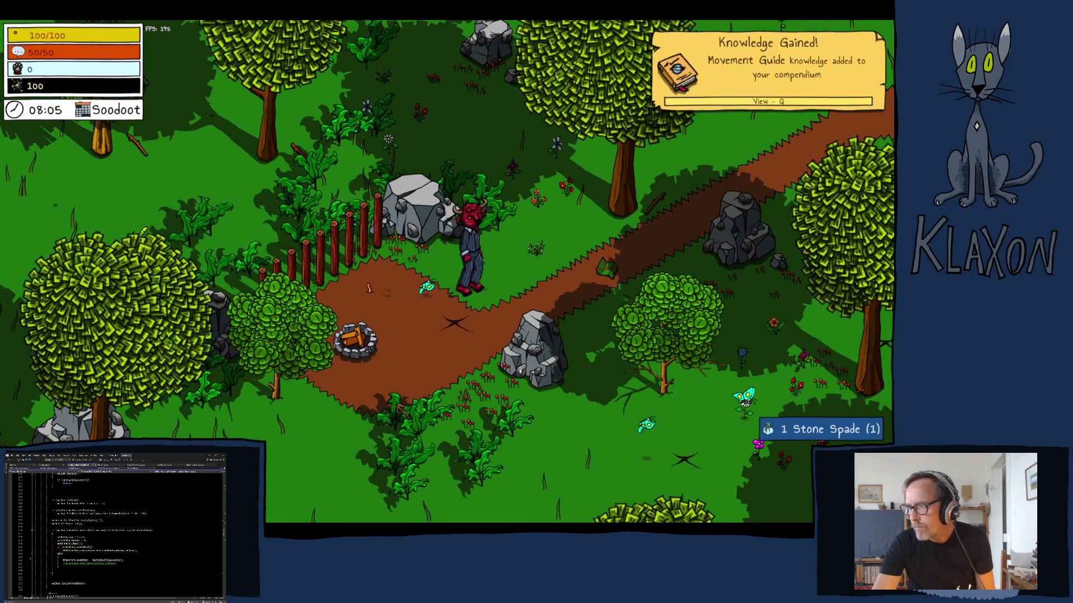
key(Tab)
click(348, 474)
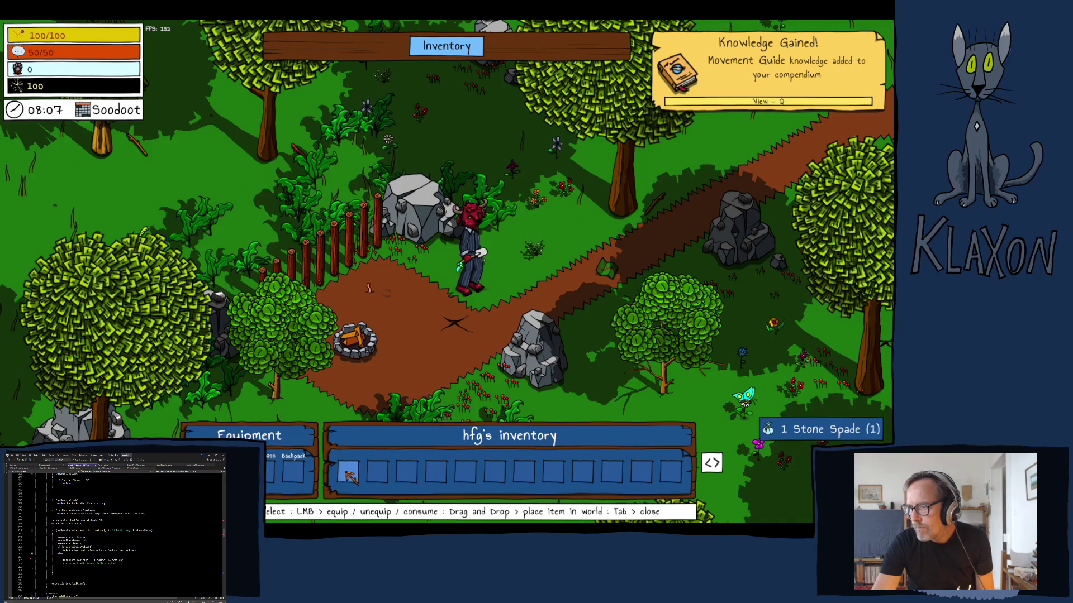
key(Tab)
click(357, 475)
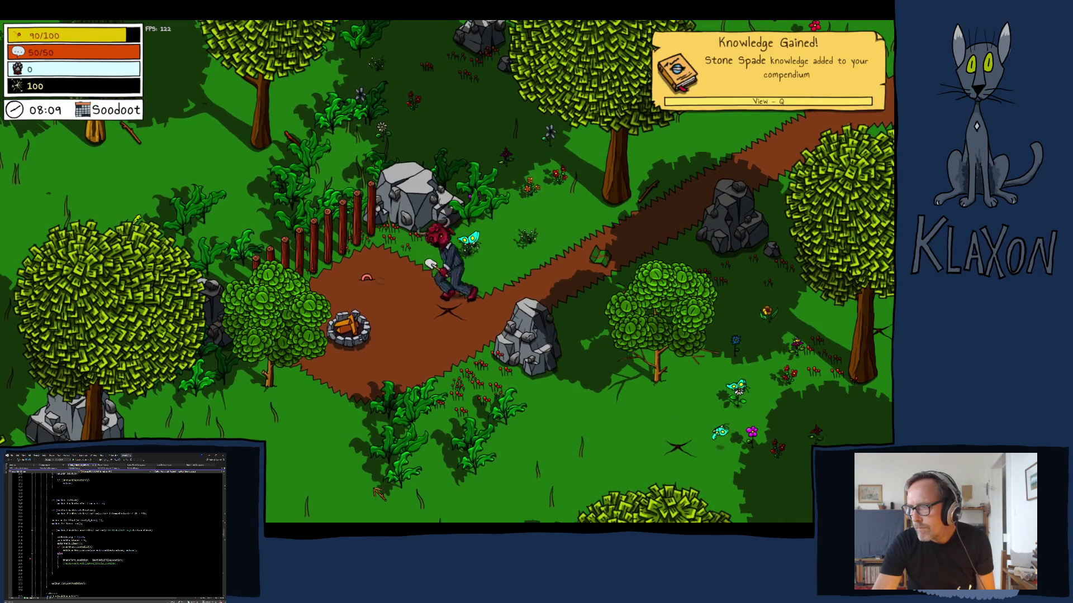
click(422, 400)
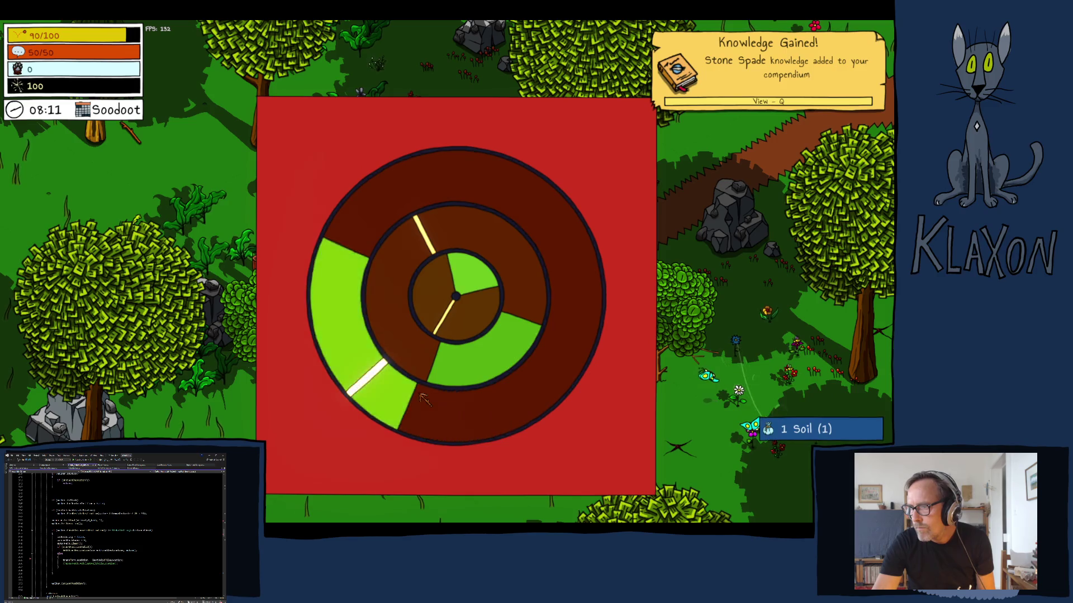
click(423, 401)
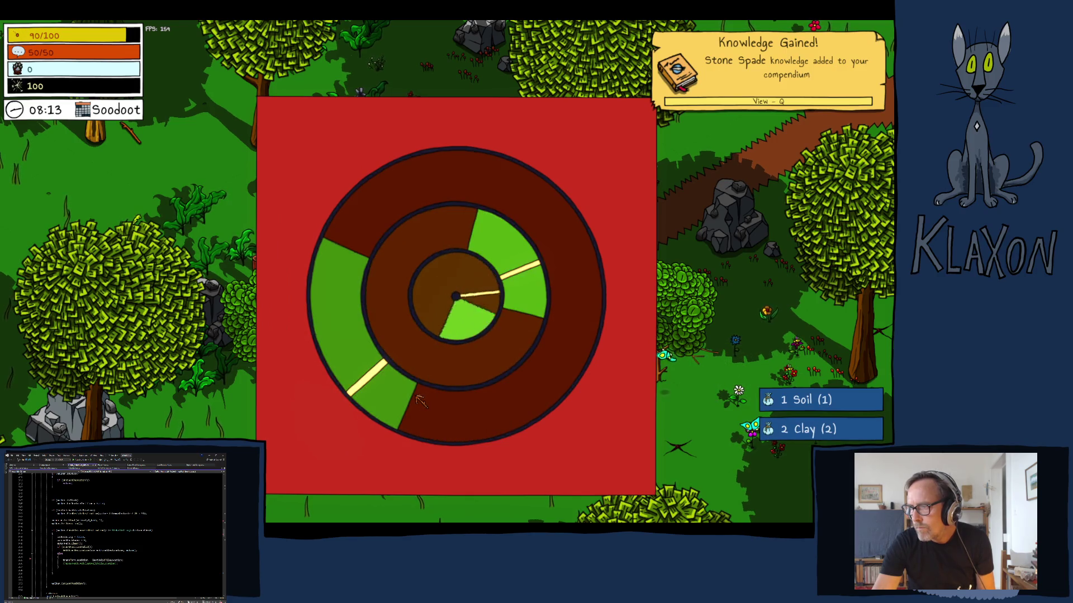
click(420, 400)
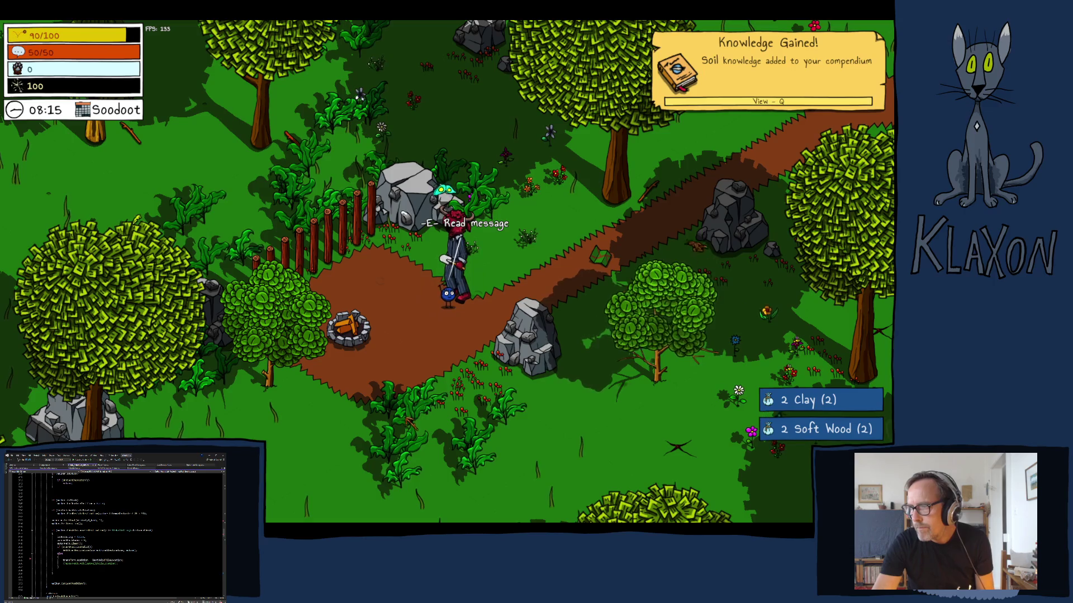
Read the campsite Get Crafty! message, check Undertakings, and walk up the path.
key(e)
click(497, 373)
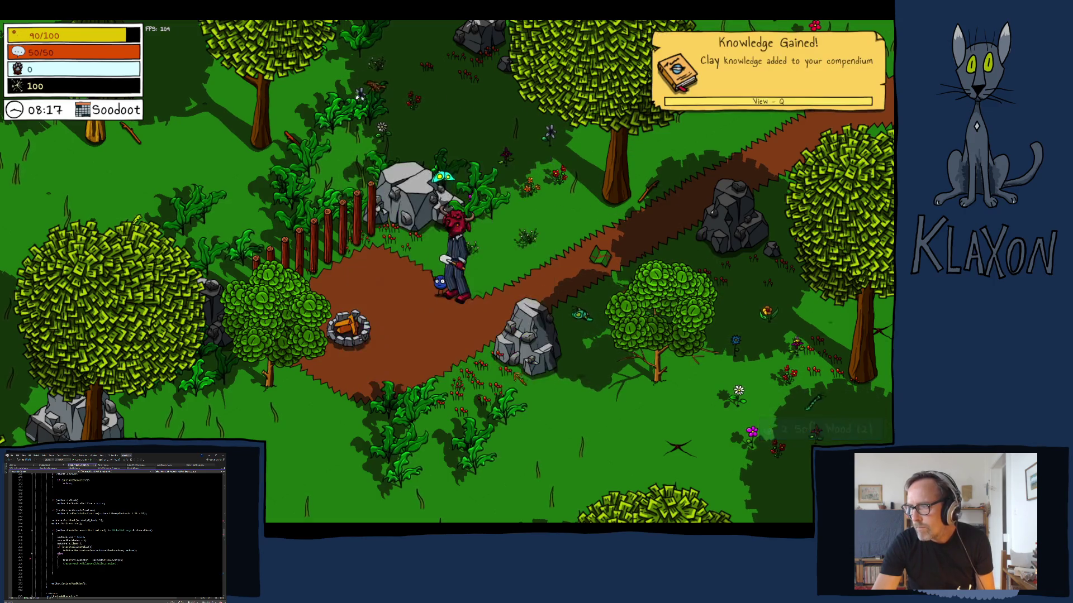
key(u)
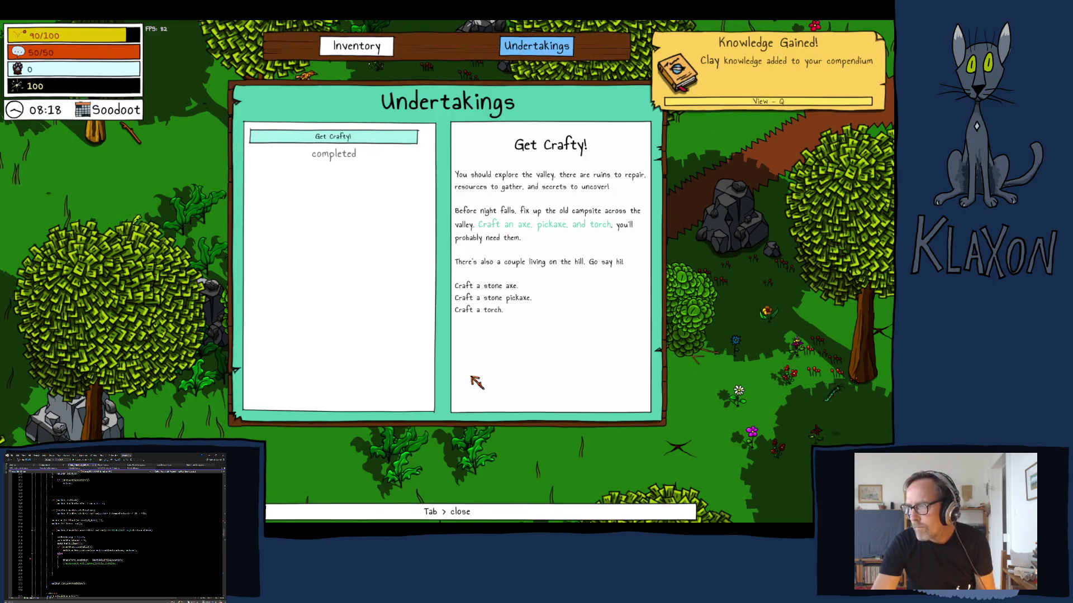
key(Escape)
key(w)
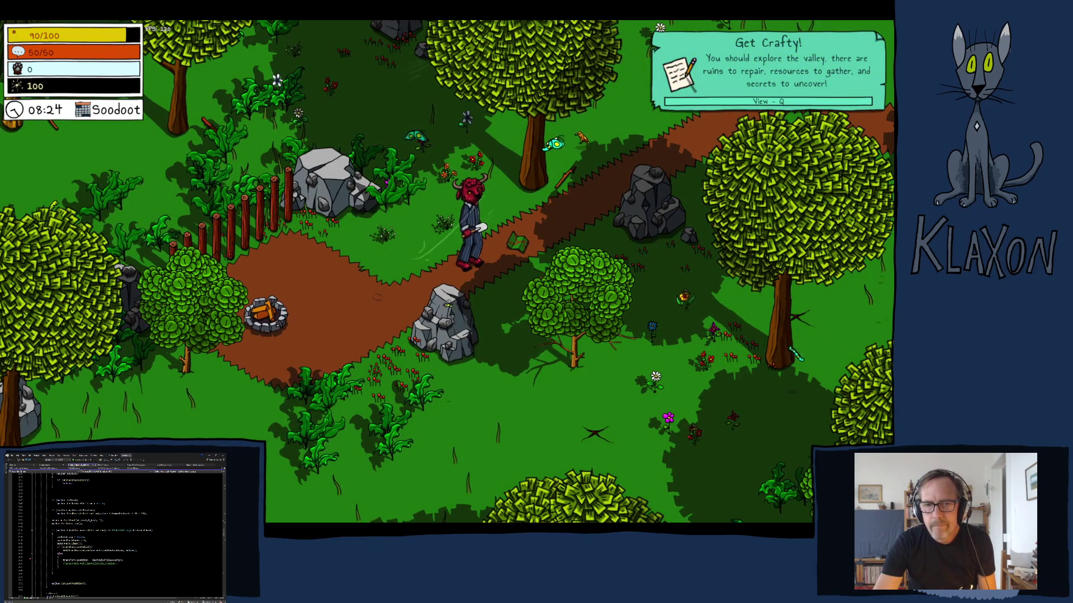
Pick up the Avian Map and close the map view.
key(d)
key(e)
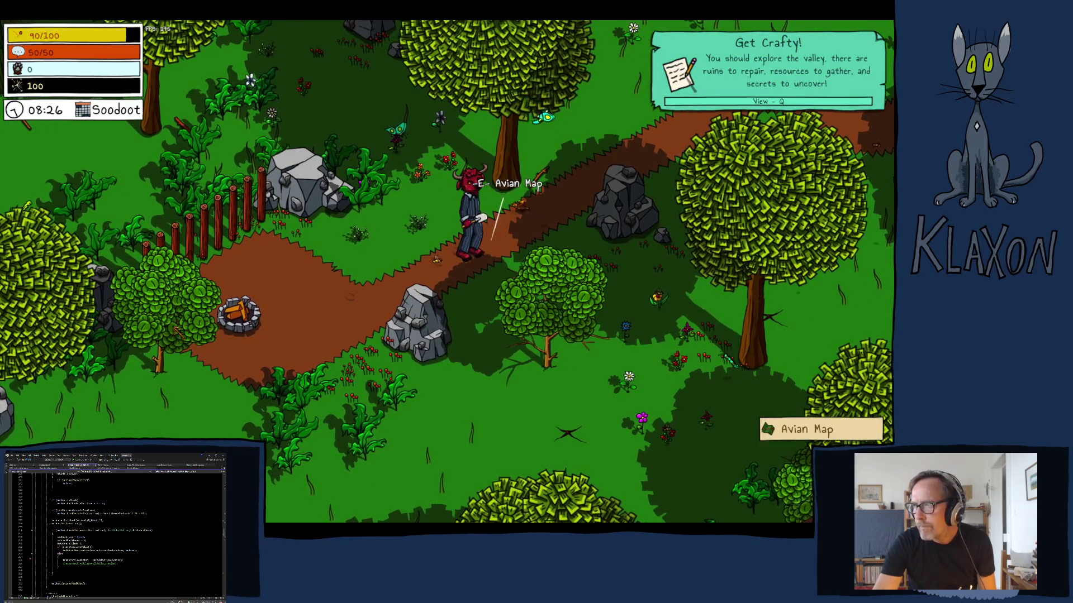
key(Tab)
key(Tab)
key(w)
key(w)
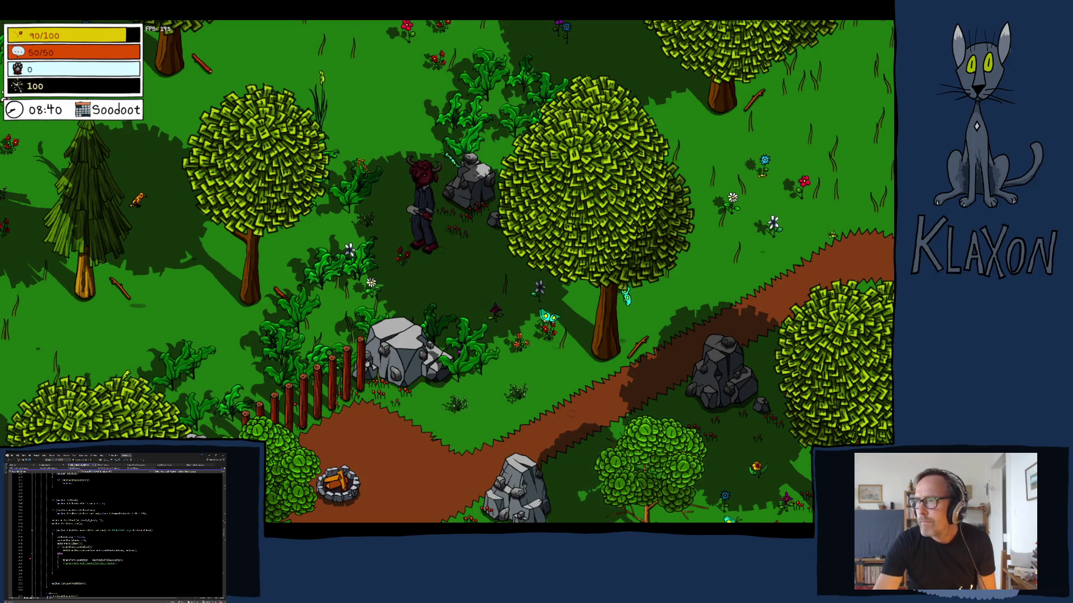
Walk through the forest around the trees and cliffs to reach the chicken.
key(w)
key(a)
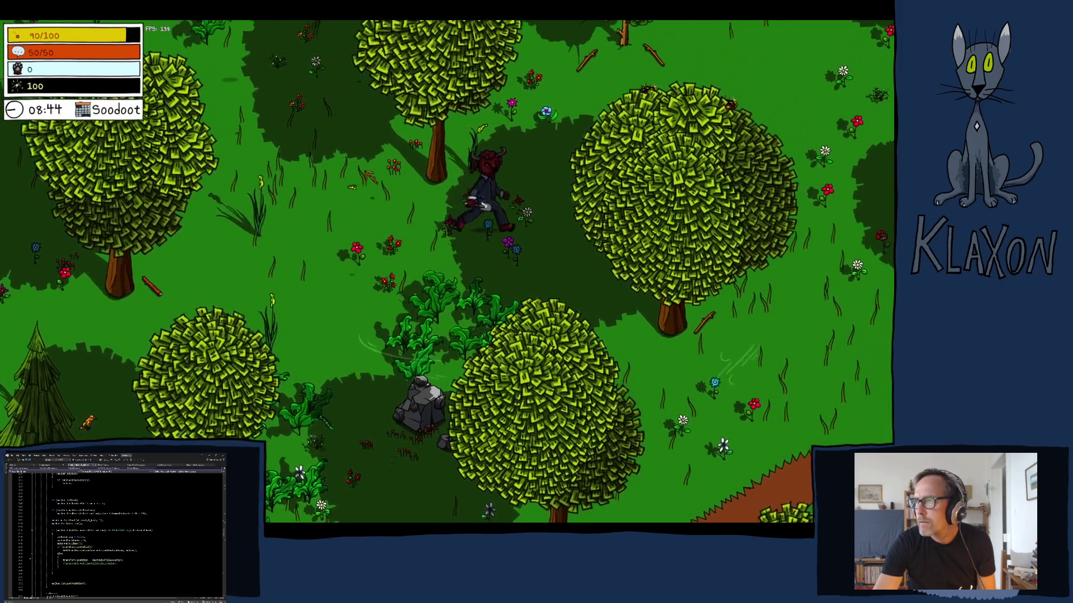
key(w)
key(d)
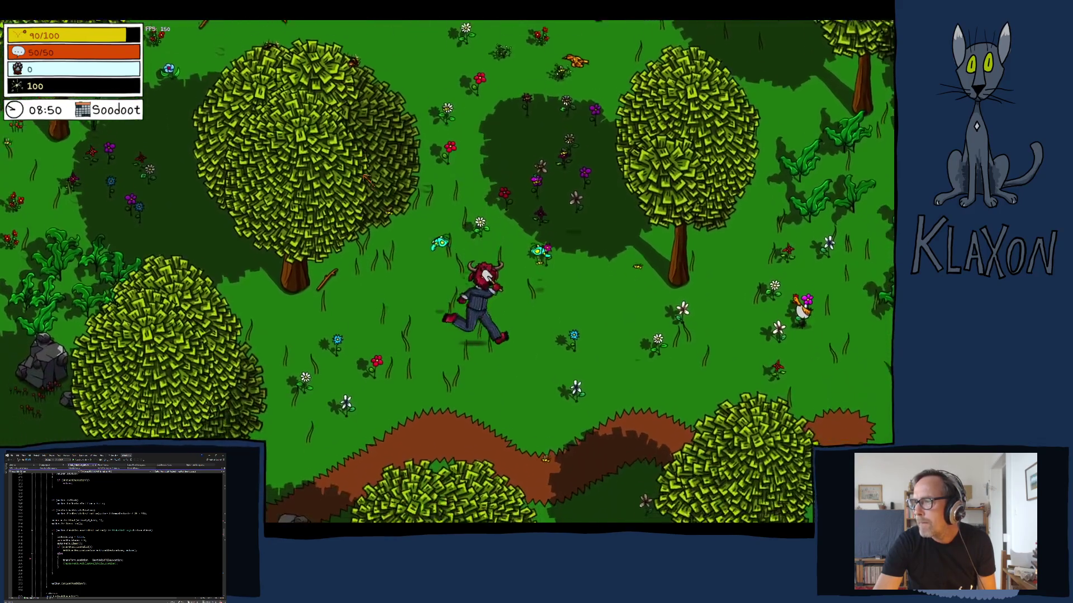
key(s)
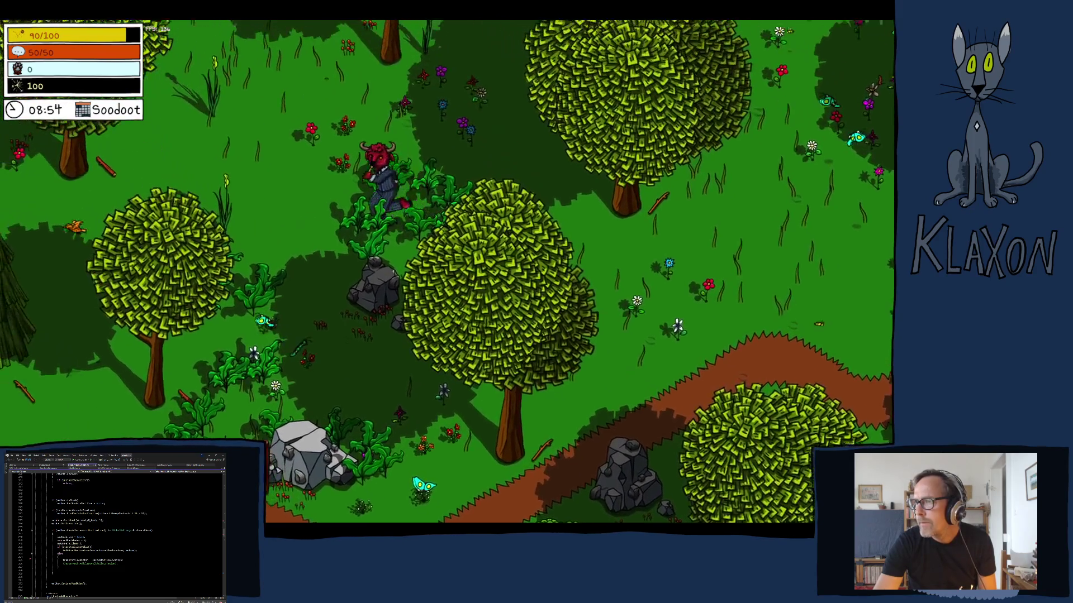
key(w)
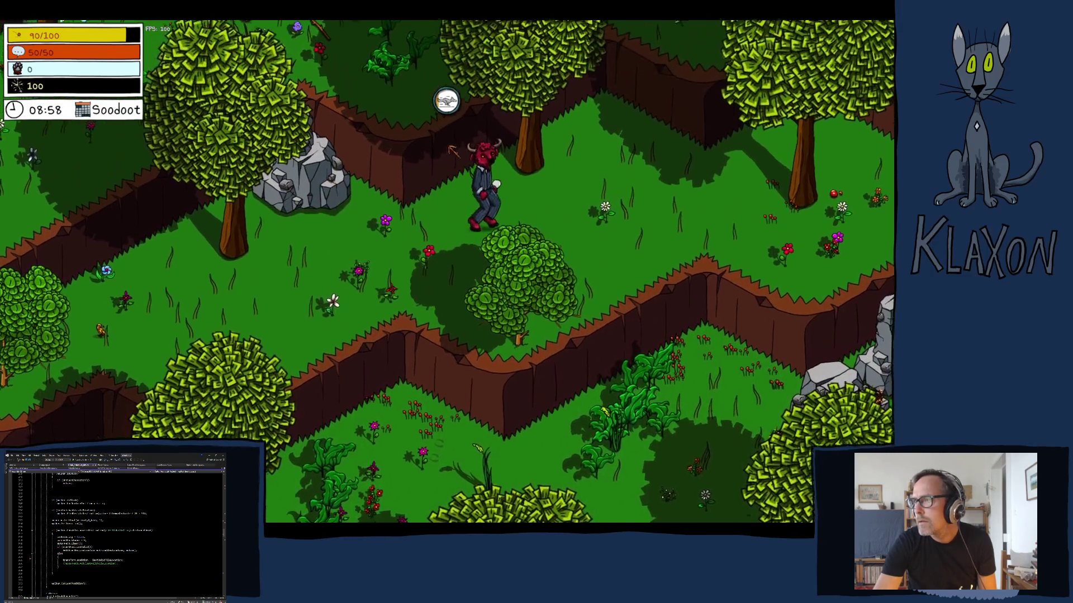
key(s)
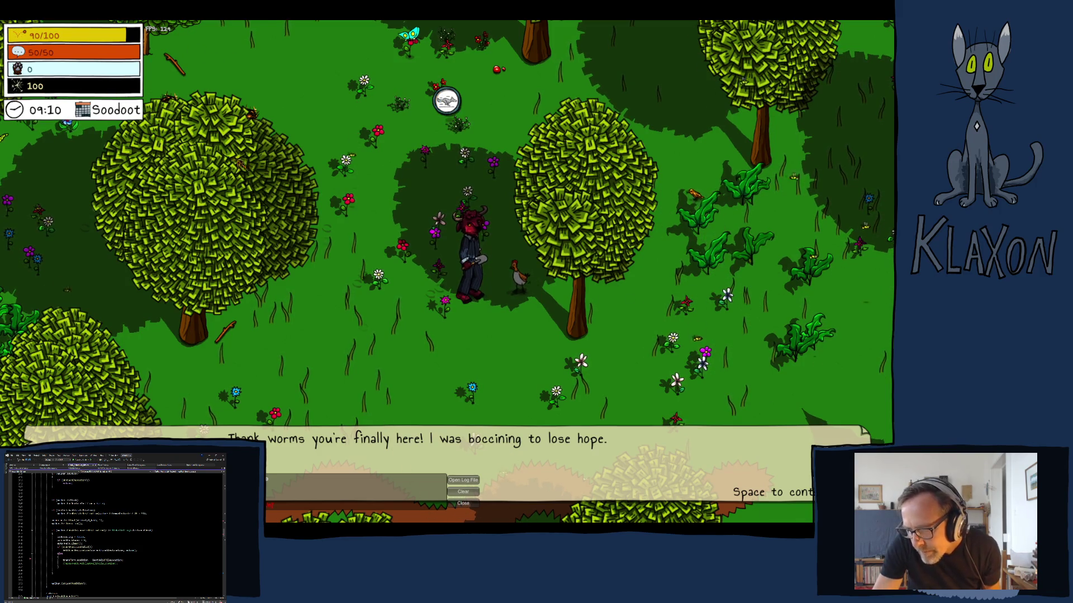
Advance the chicken's dialogue through the map contribution until it closes.
key(space)
key(space)
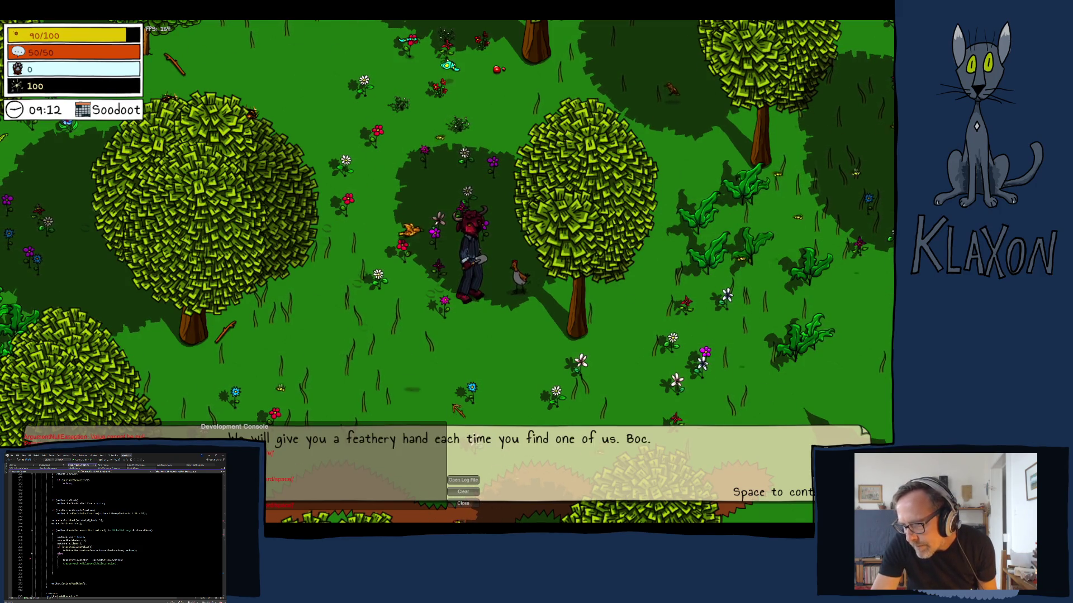
key(space)
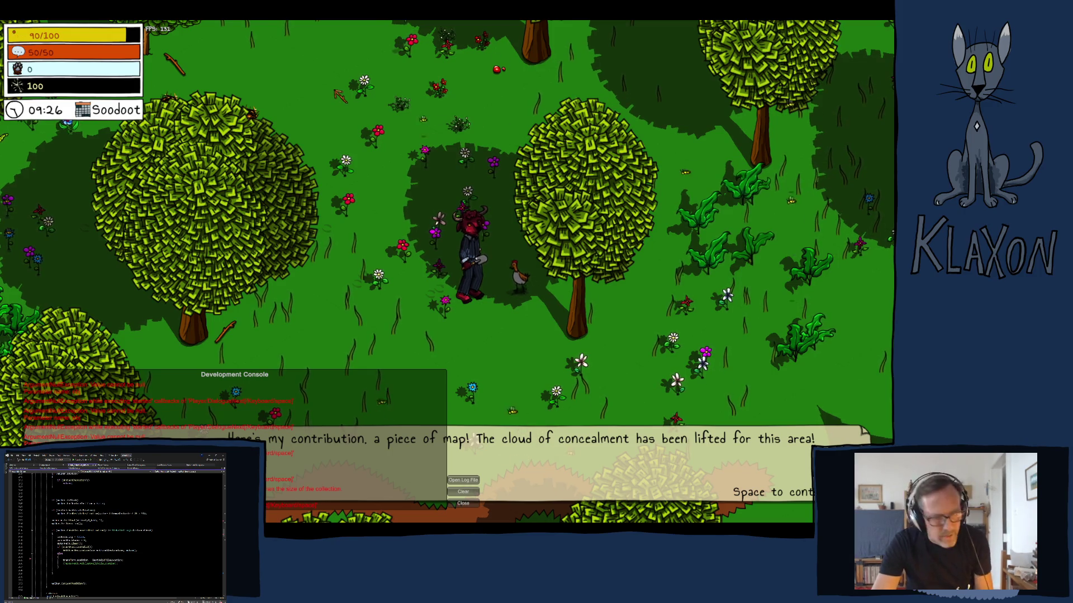
key(space)
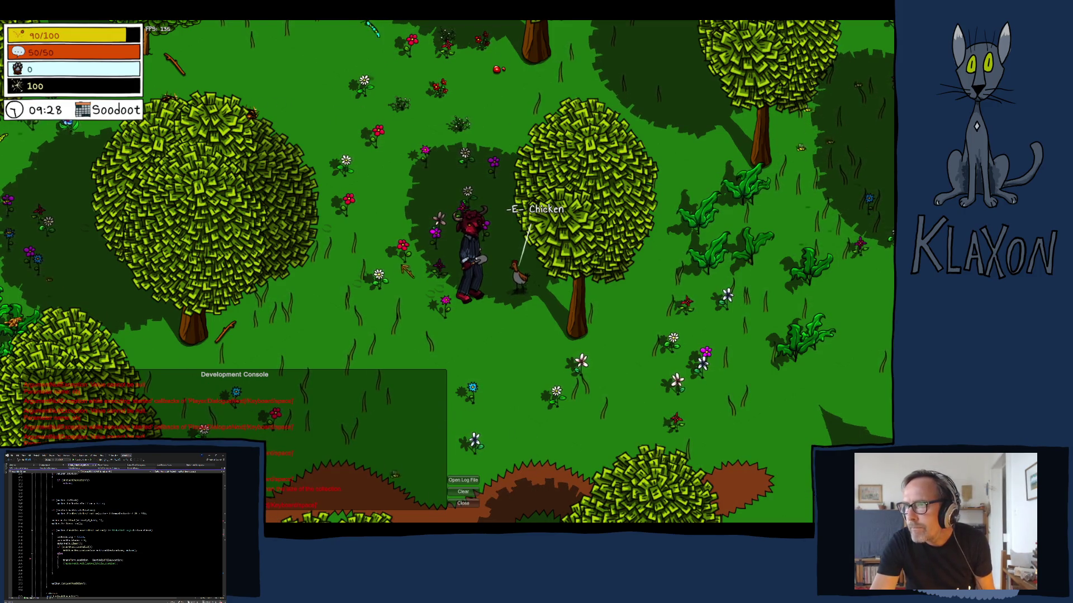
Quit from the Pause menu and confirm past the 'Have you saved recently?' warning.
key(Escape)
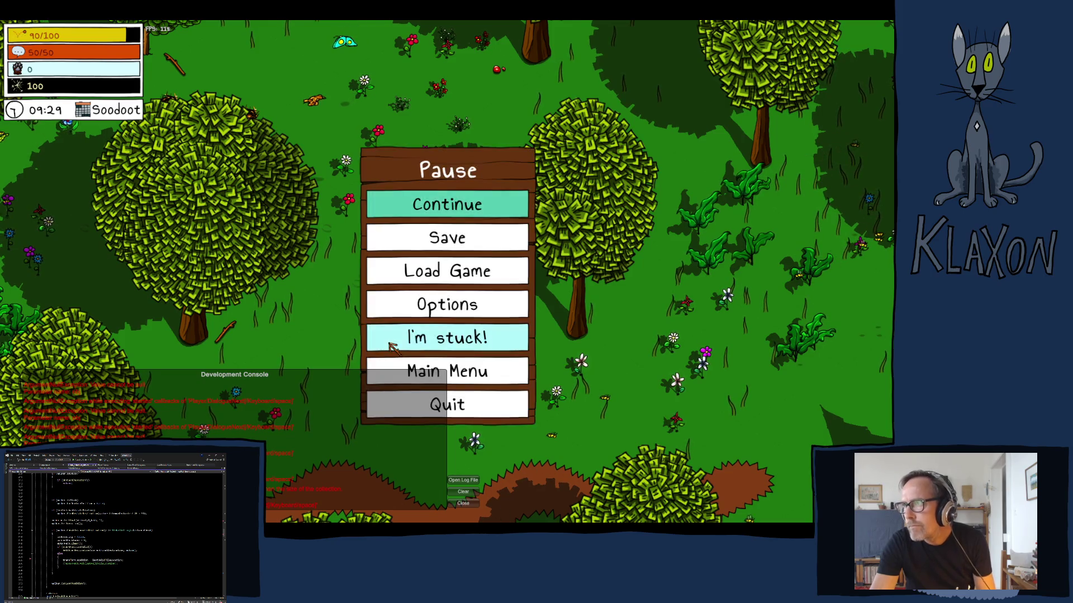
click(455, 400)
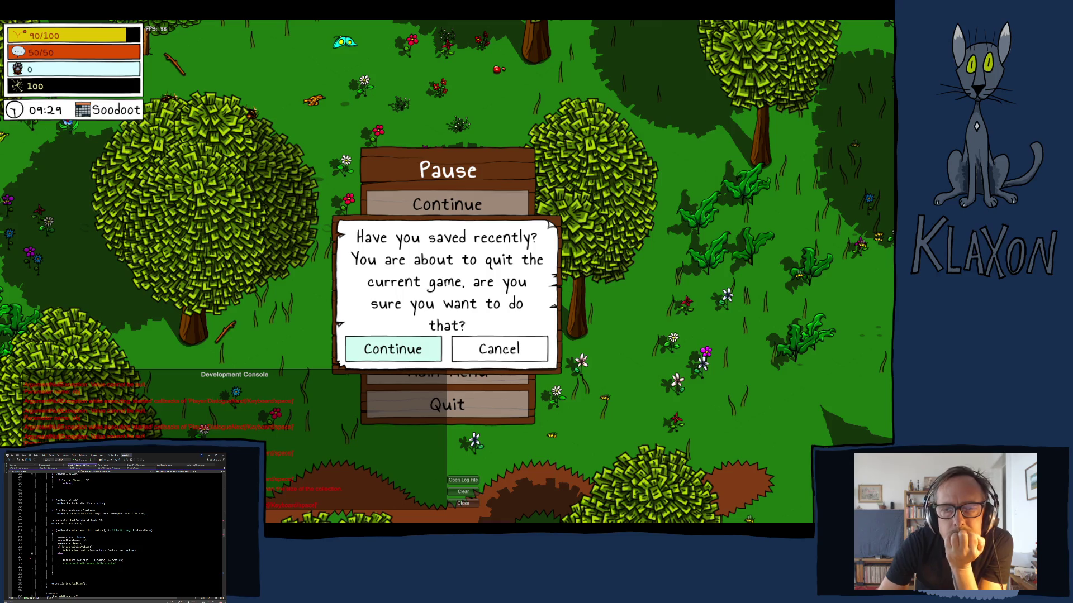
key(Return)
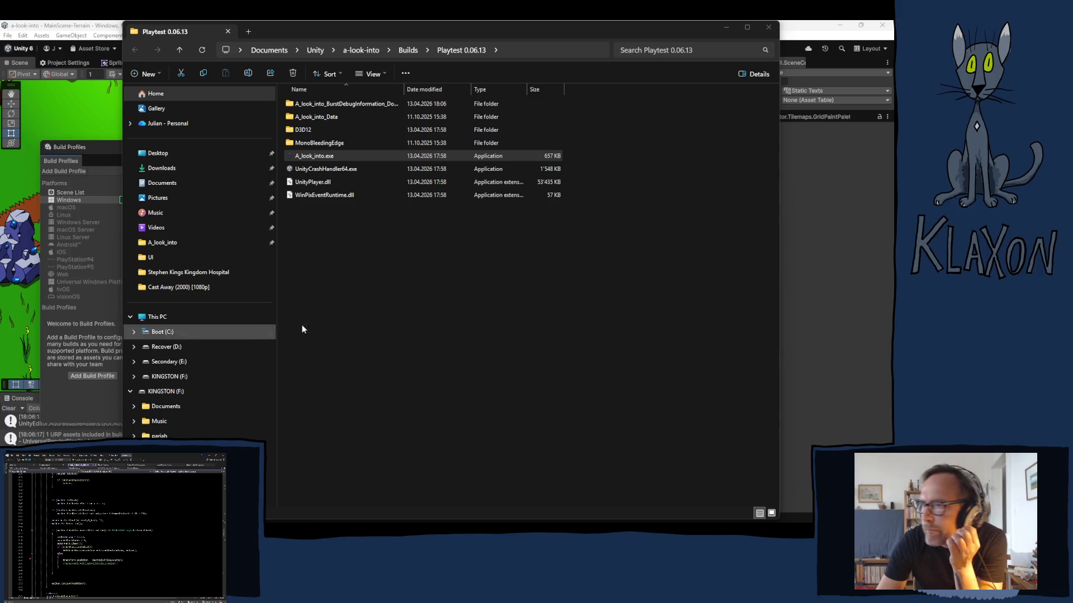
Close the Playtest 0.06.13 Explorer window and go to Unity's Dialogue Editor tab.
click(763, 30)
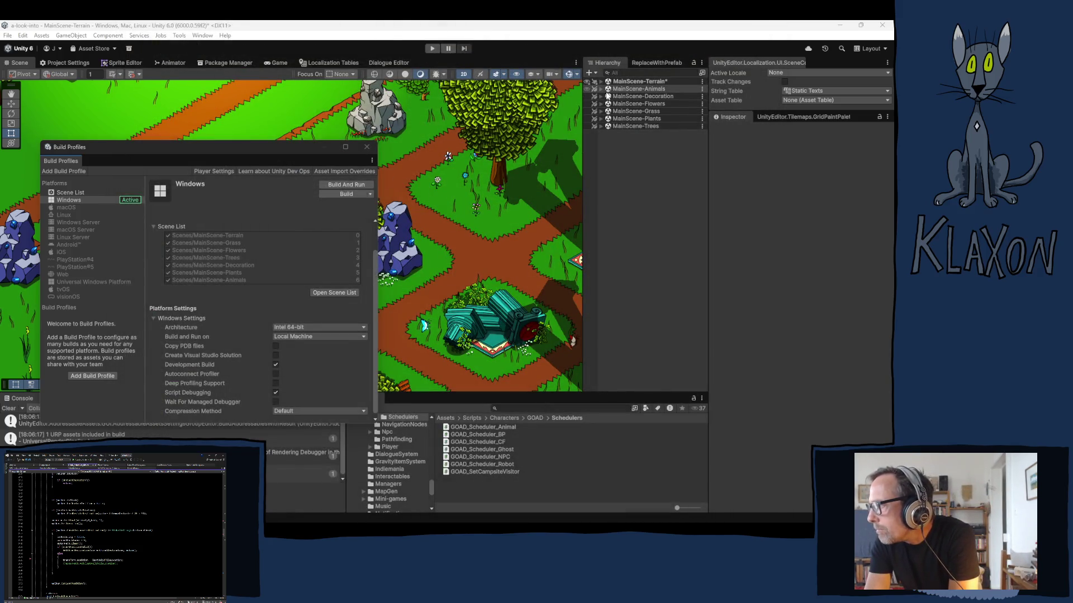
click(383, 62)
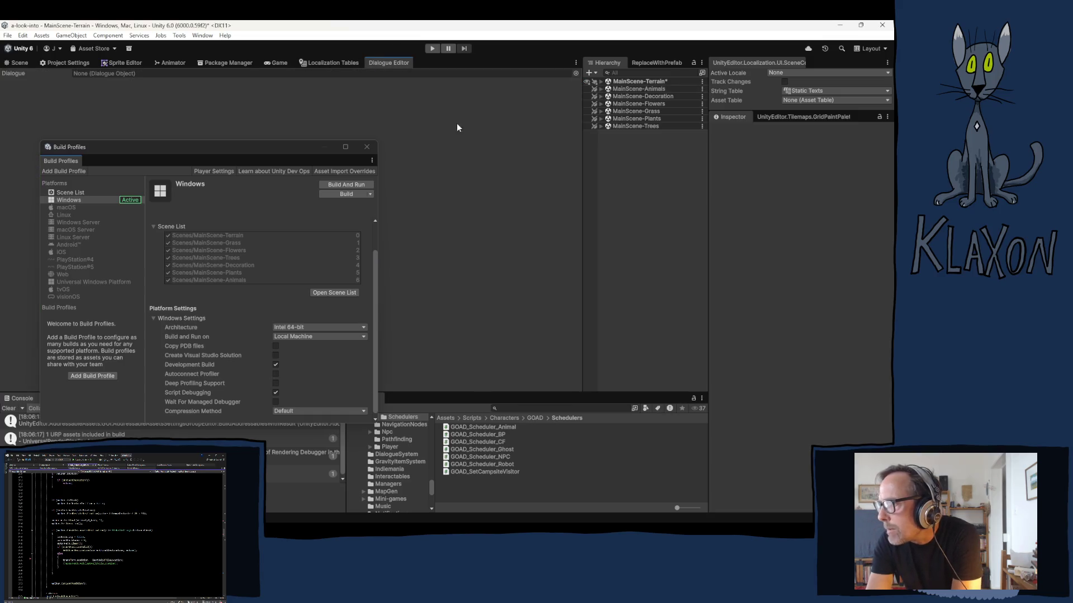
Close Build Profiles and expand MainScene-Animals down to Animals > ChickenAndWorms > GuntherCove.
click(366, 147)
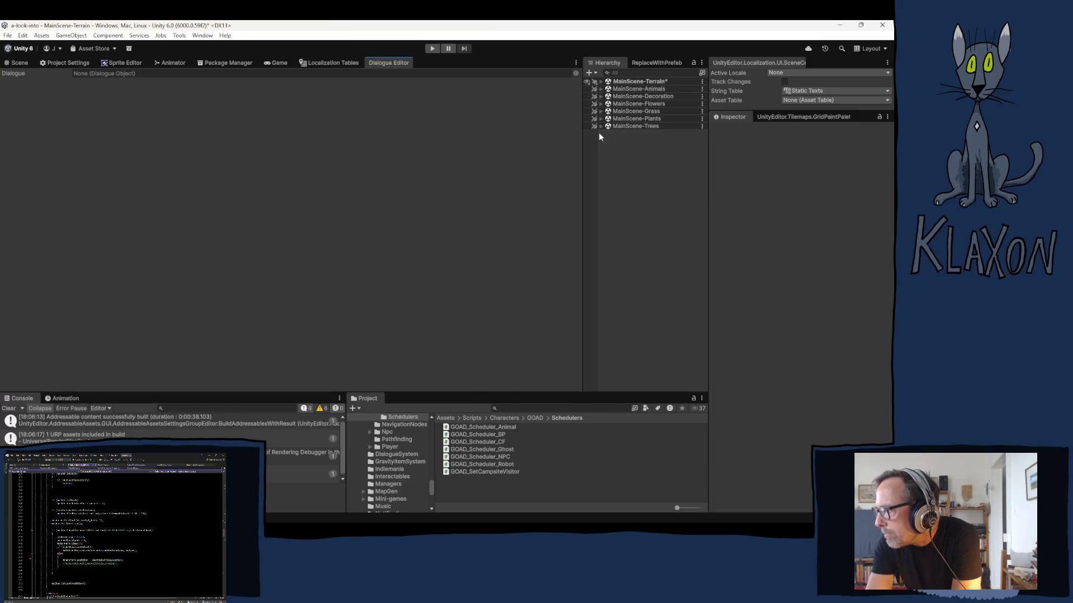
click(601, 89)
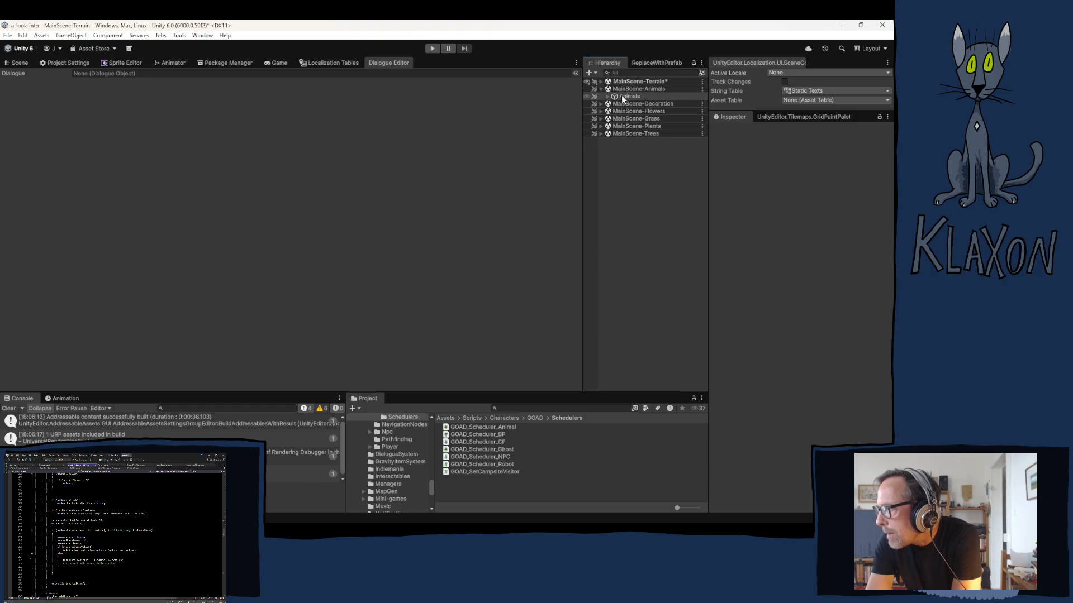
click(609, 97)
click(607, 97)
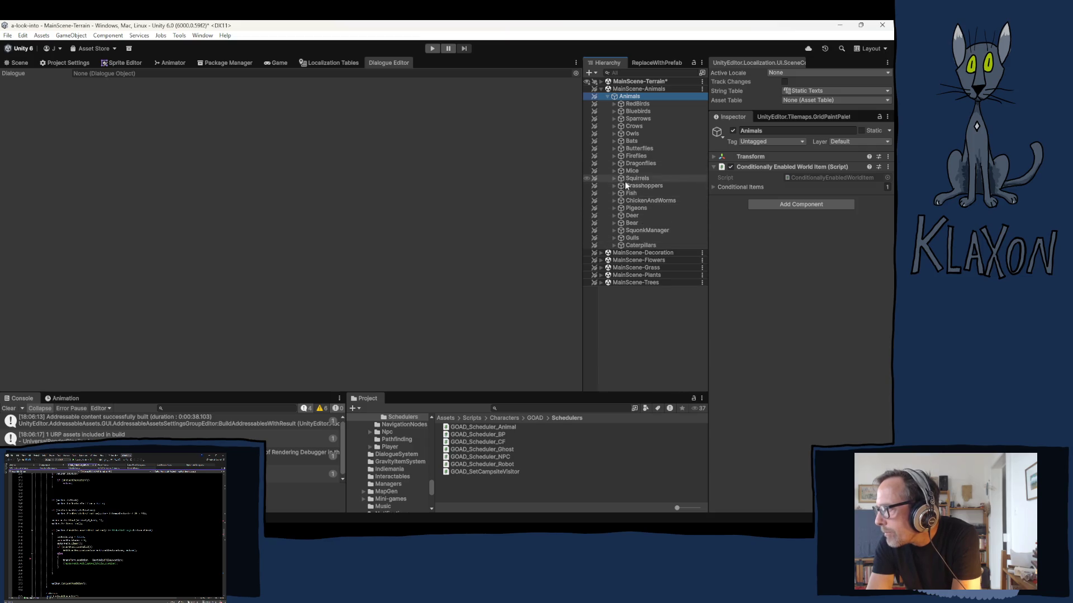
click(628, 201)
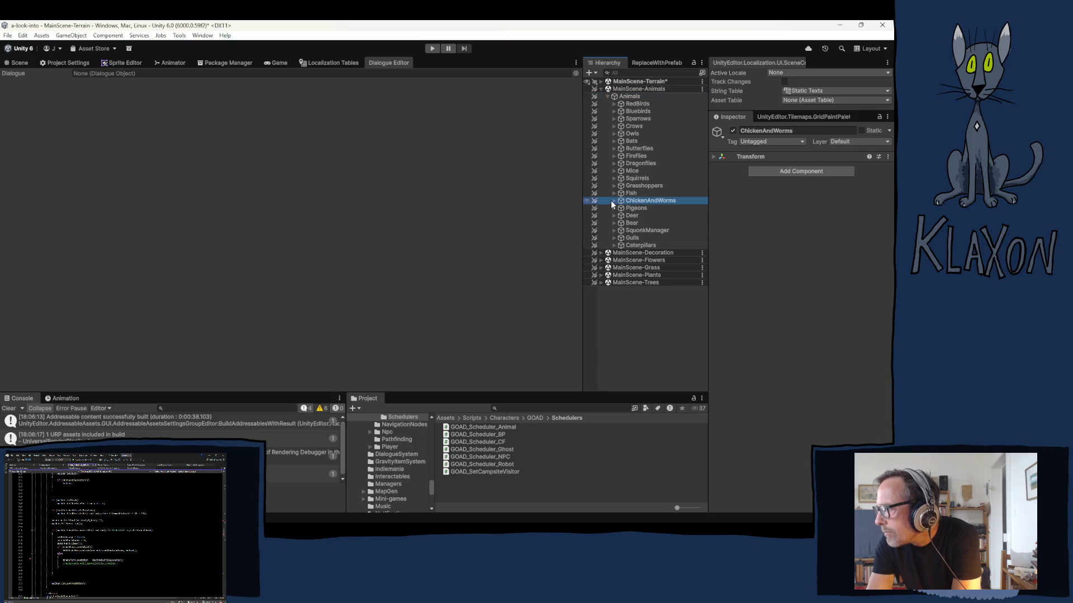
click(612, 201)
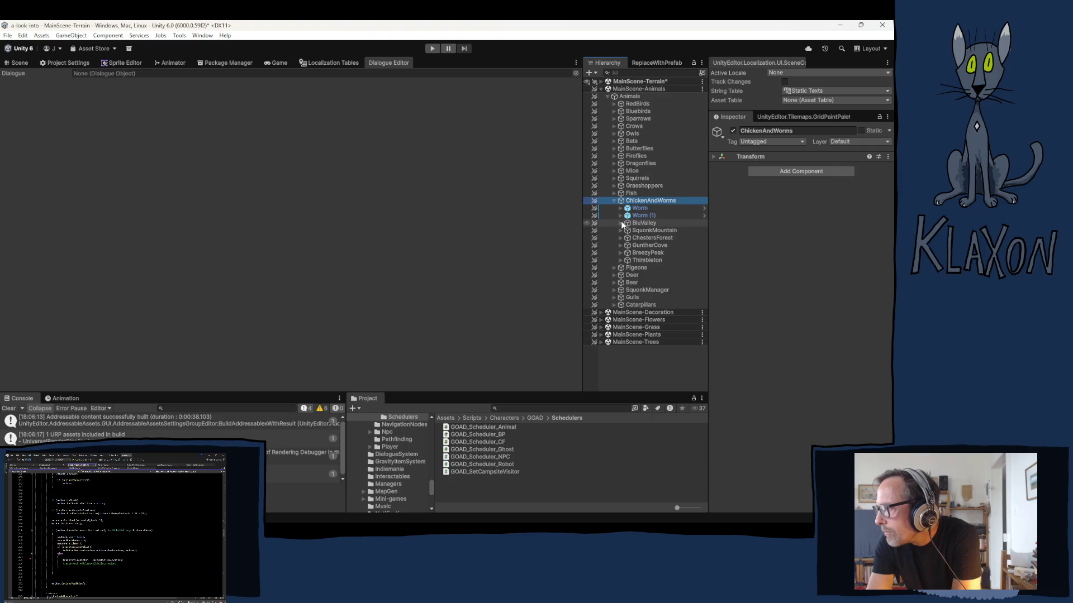
click(620, 245)
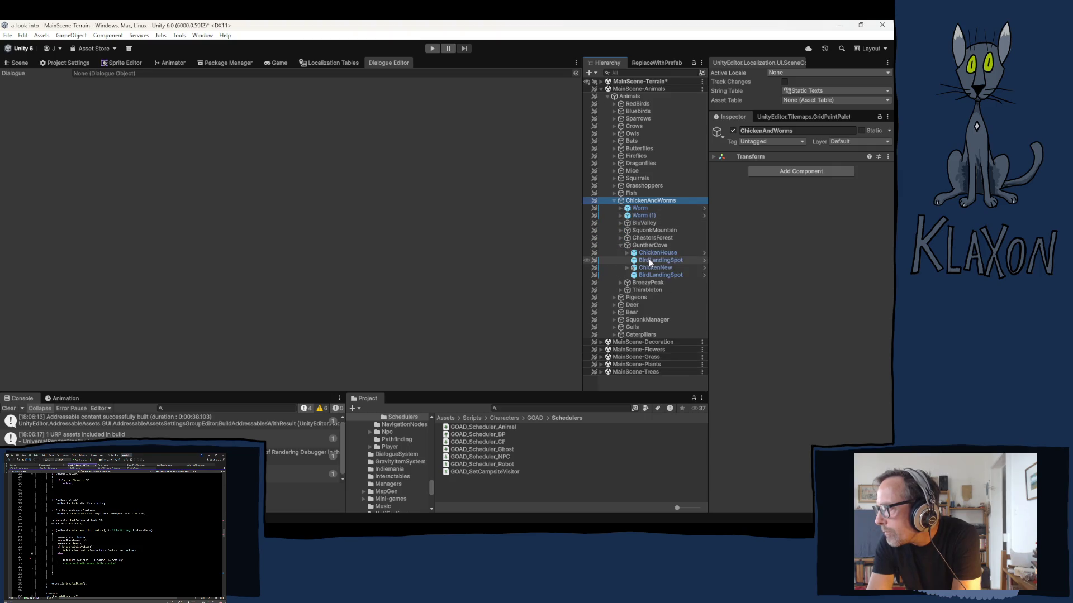
Select ChickenNew and open its ChickenMap_ActivateMapFirst dialogue from Dialogues Element 0.
click(646, 267)
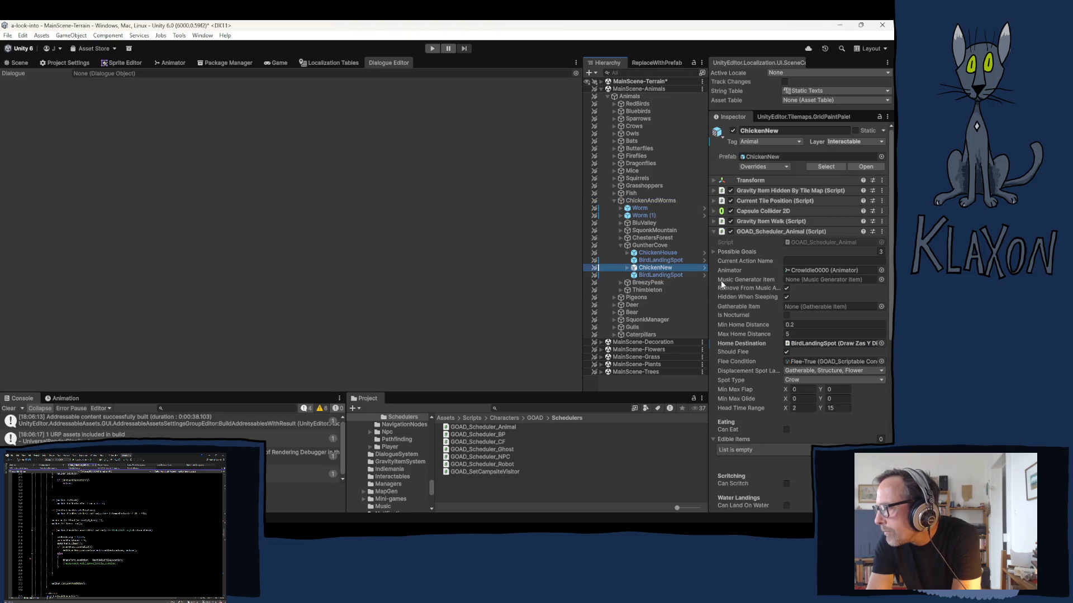
click(754, 231)
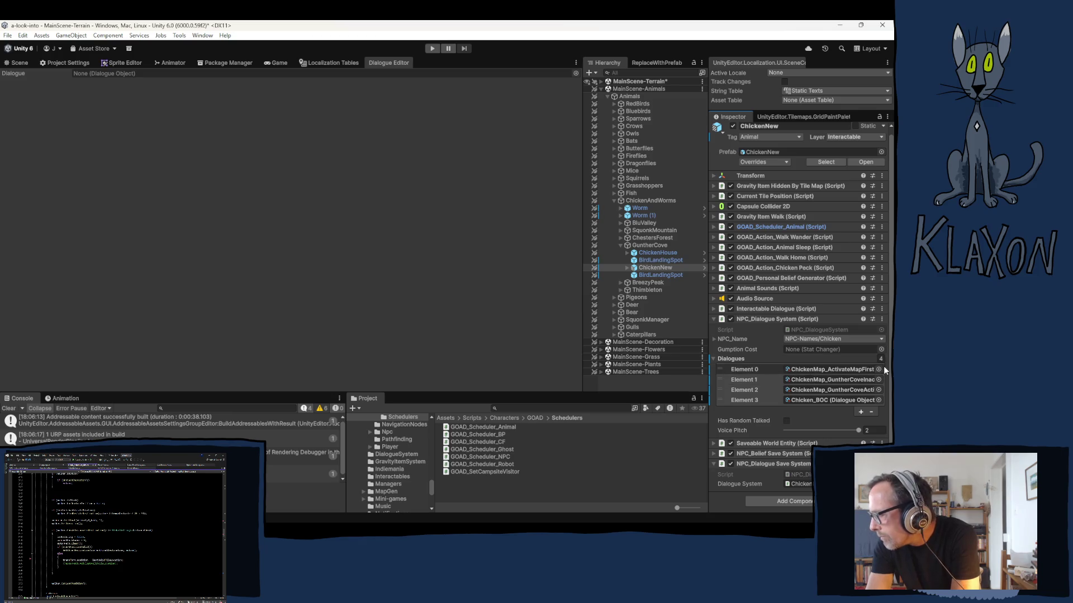
click(806, 368)
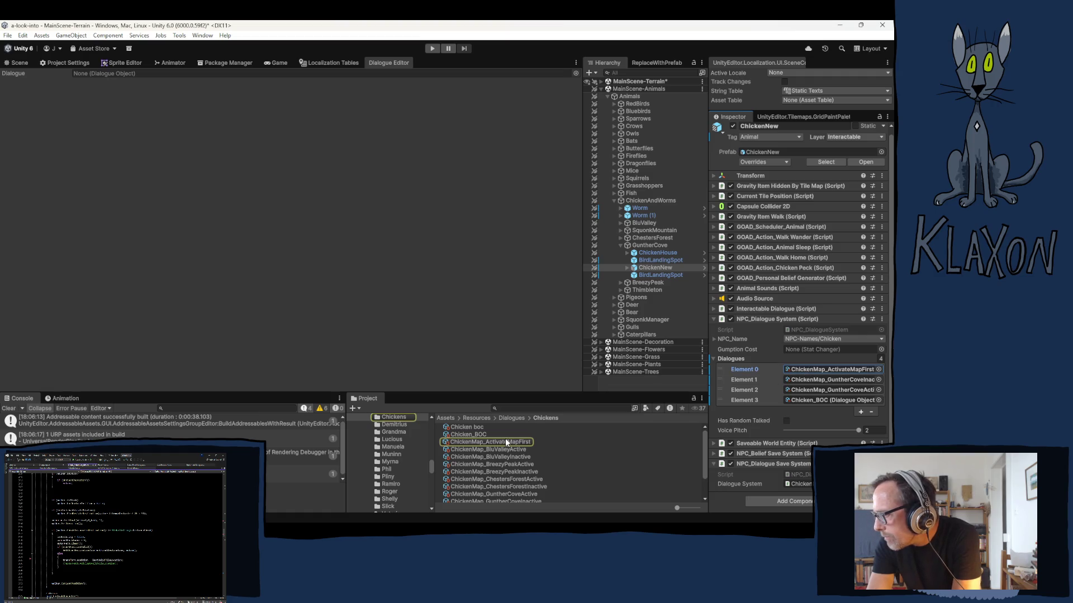
click(506, 443)
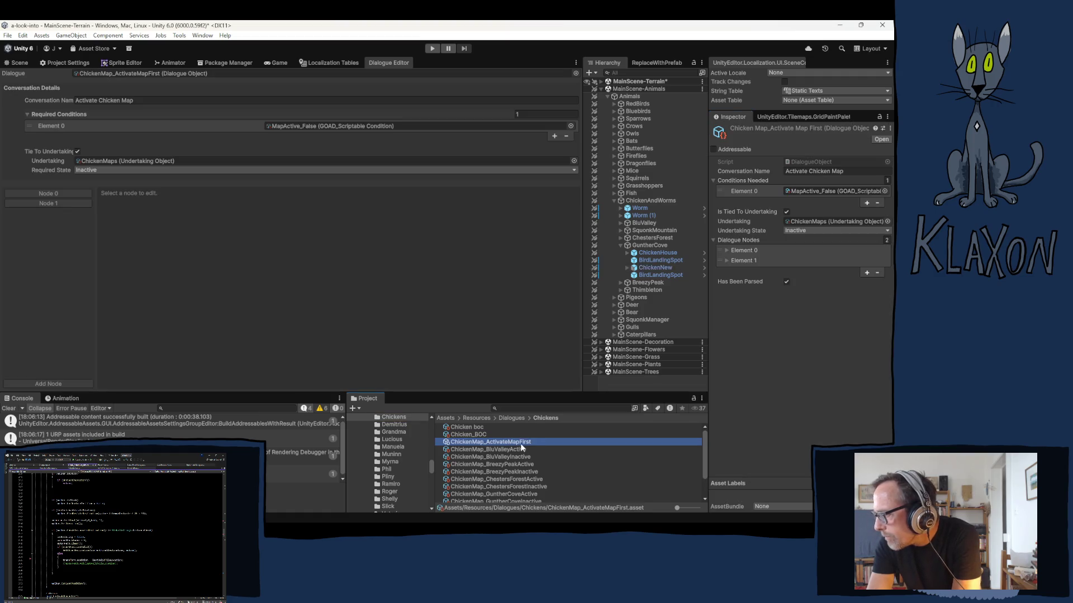
View ActivateMapFirst's node 1, then open the ChickenMap_GuntherCoveActive dialogue.
click(56, 202)
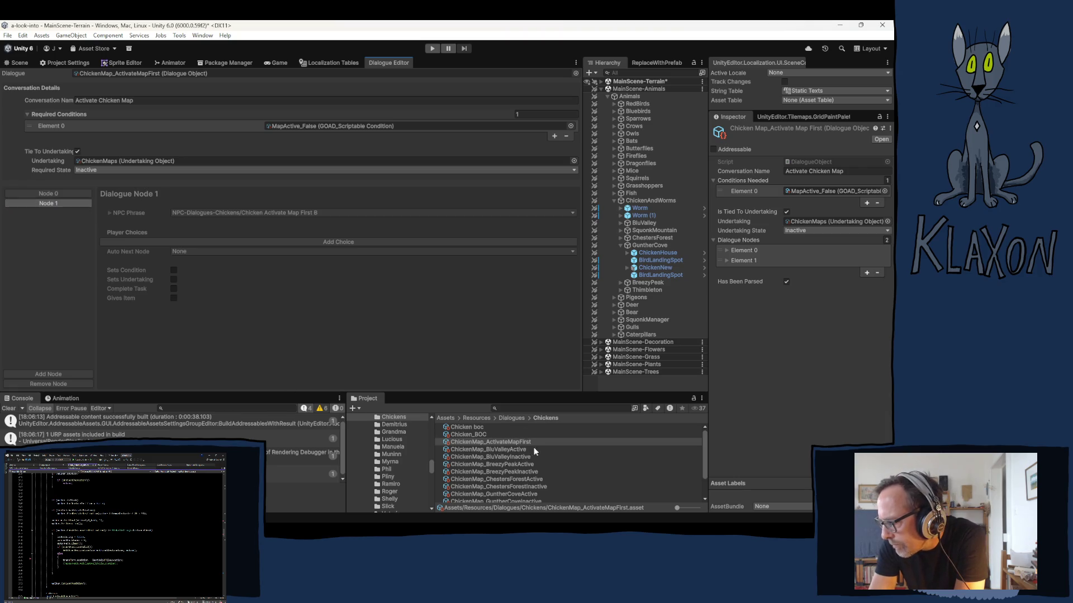
scroll(528, 477, down, 2)
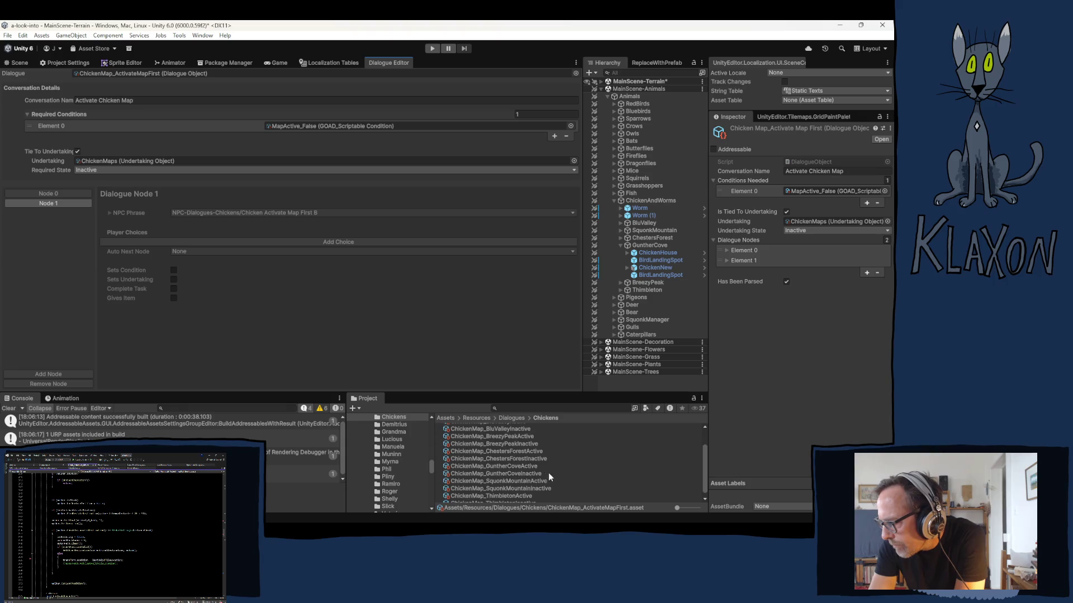
click(503, 466)
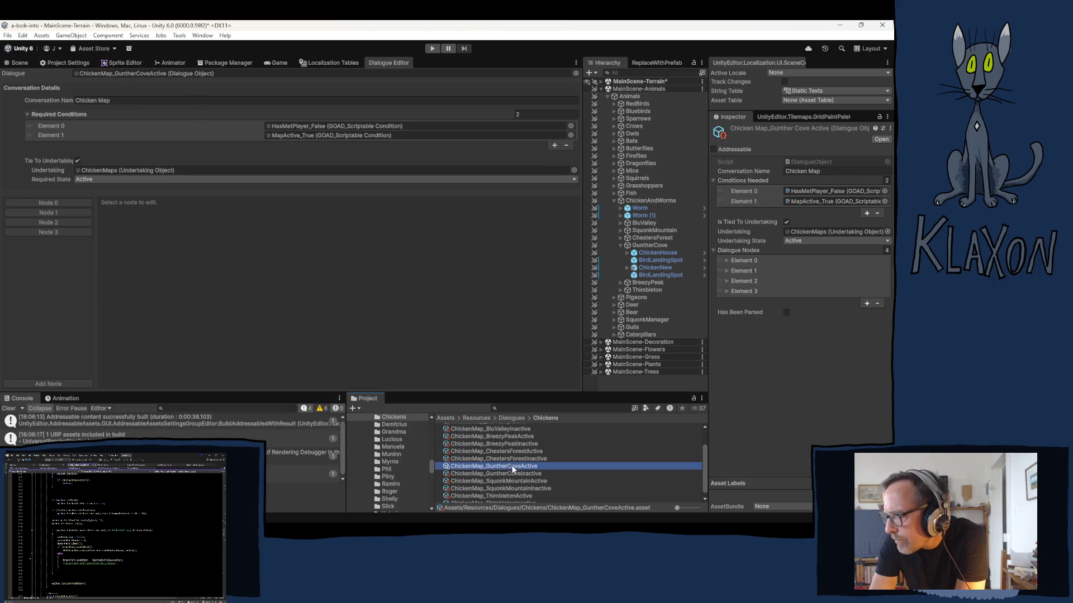
Step through GuntherCoveActive's nodes 0 to 3, ending on the condition-and-task node.
click(52, 202)
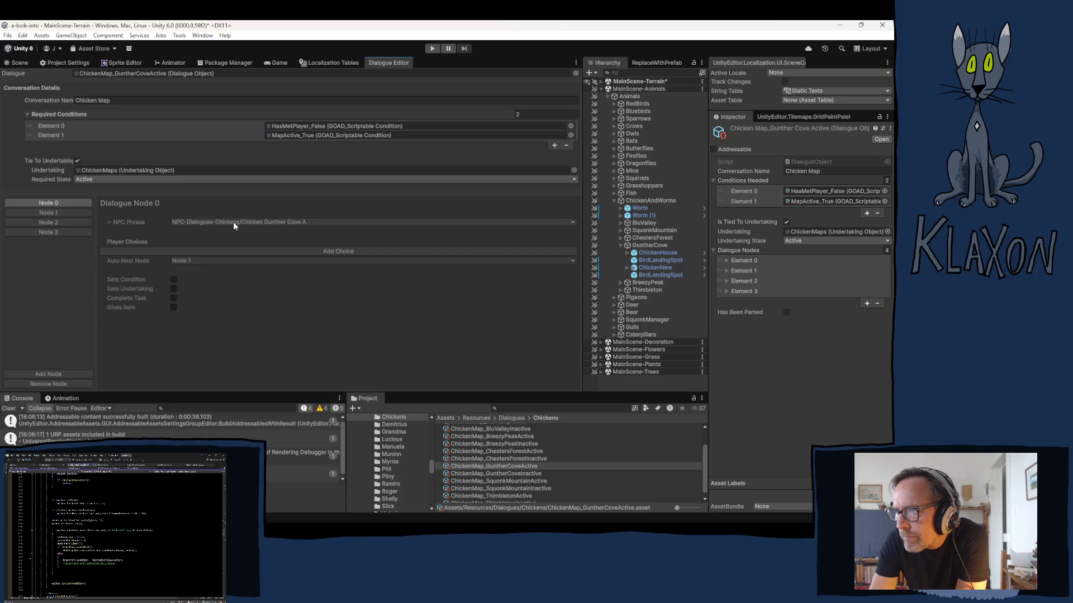
click(69, 213)
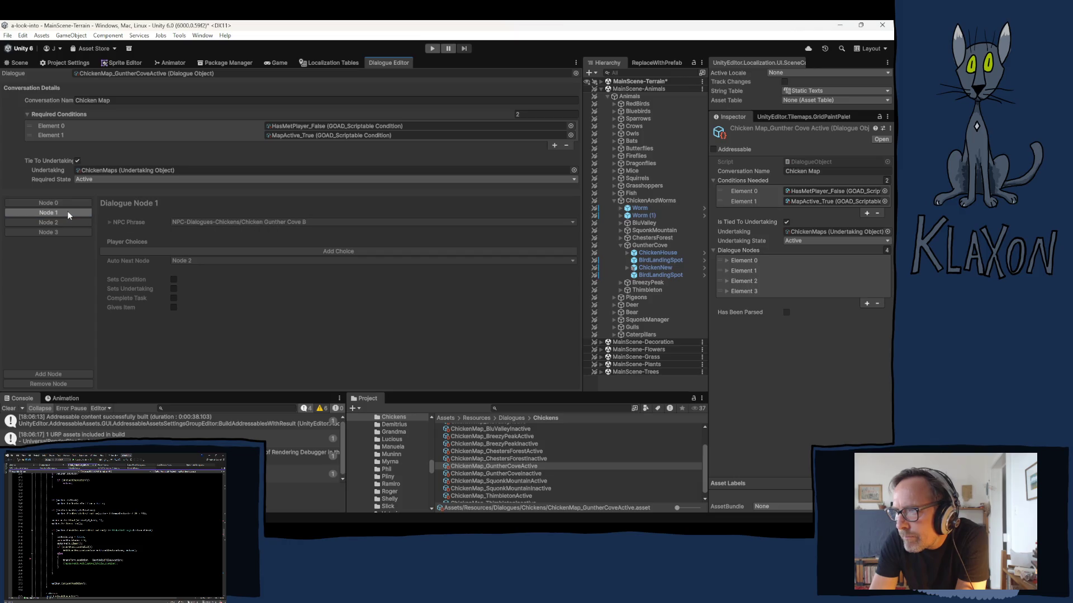
click(69, 222)
click(73, 232)
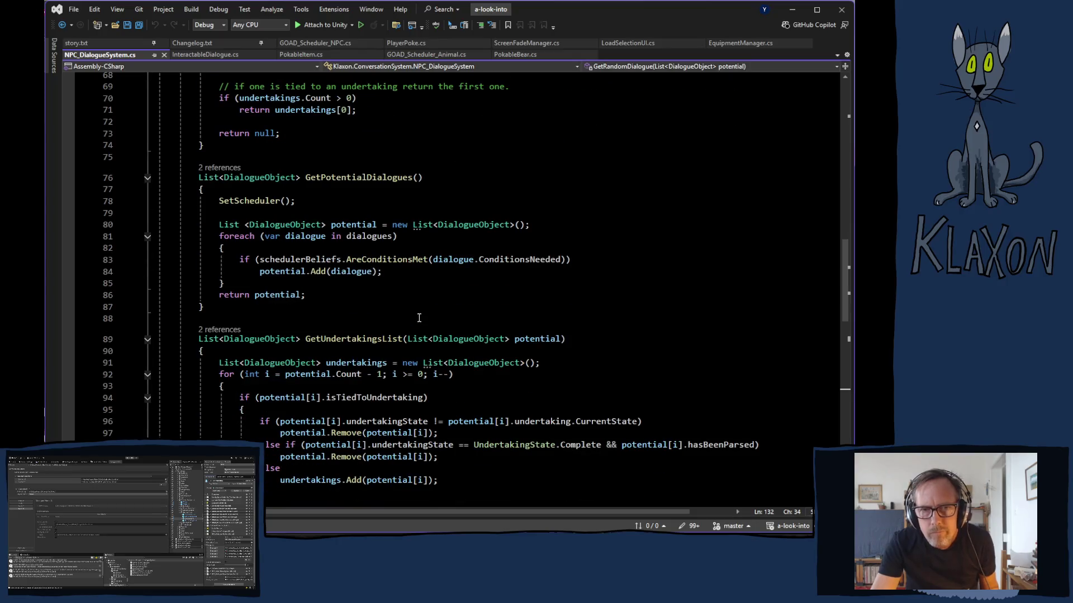
Read NPC_DialogueSystem's GetPotentialDialogues and GetUndertakingsList, then ping ChickenNew's InteractableDialogue script in Unity.
scroll(447, 303, down, 5)
scroll(447, 303, down, 6)
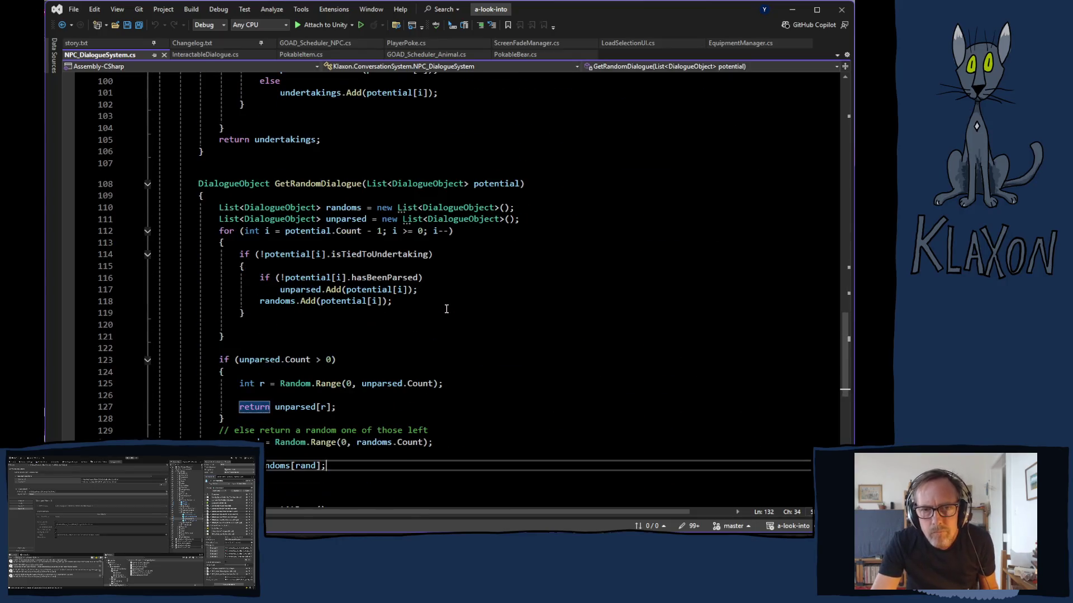
scroll(442, 306, down, 7)
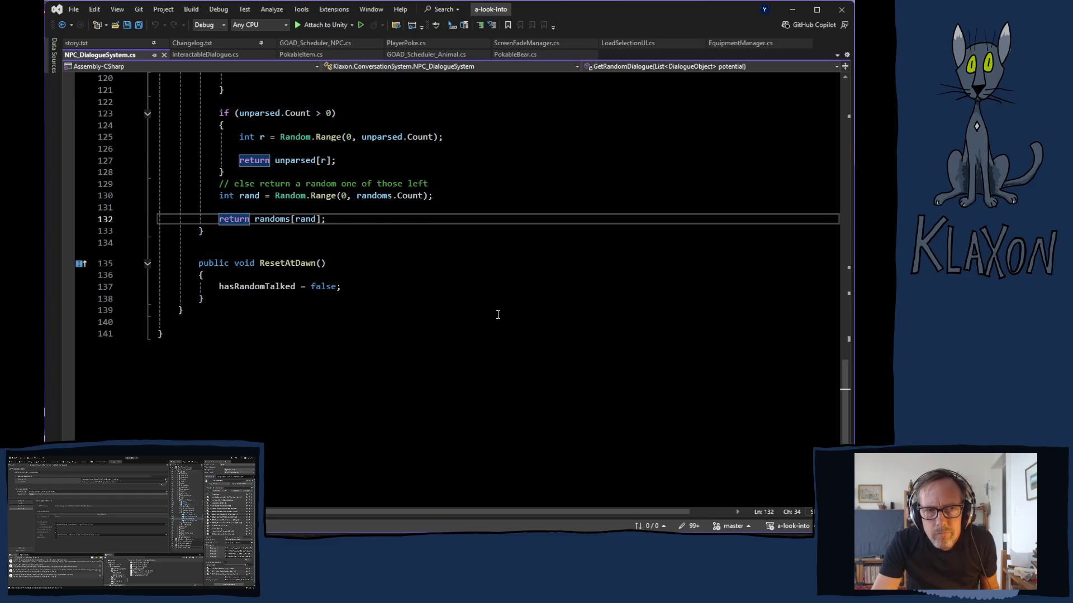
scroll(497, 313, up, 20)
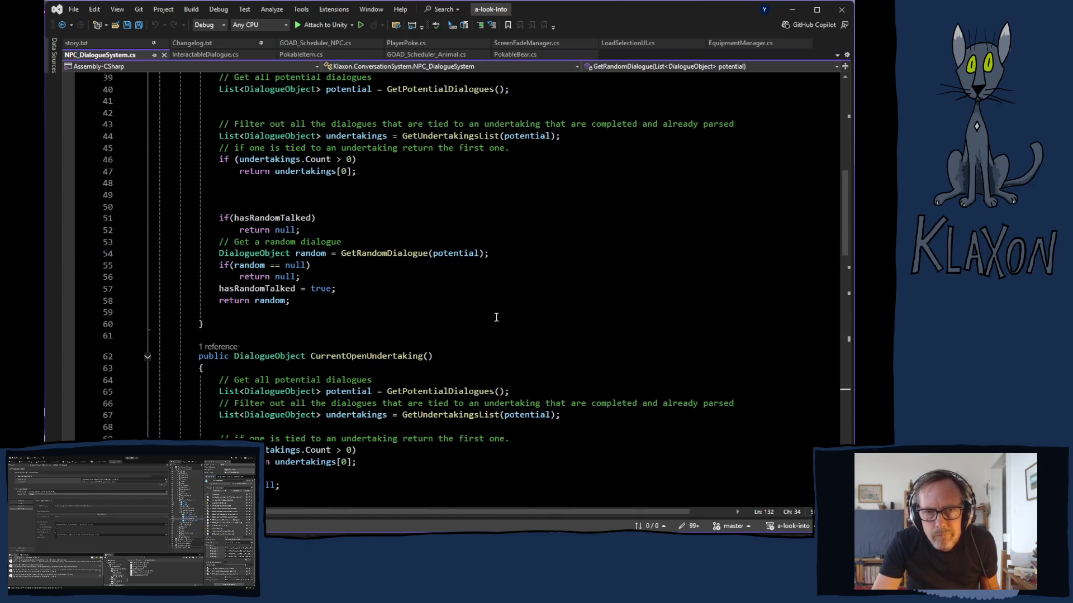
scroll(420, 301, up, 7)
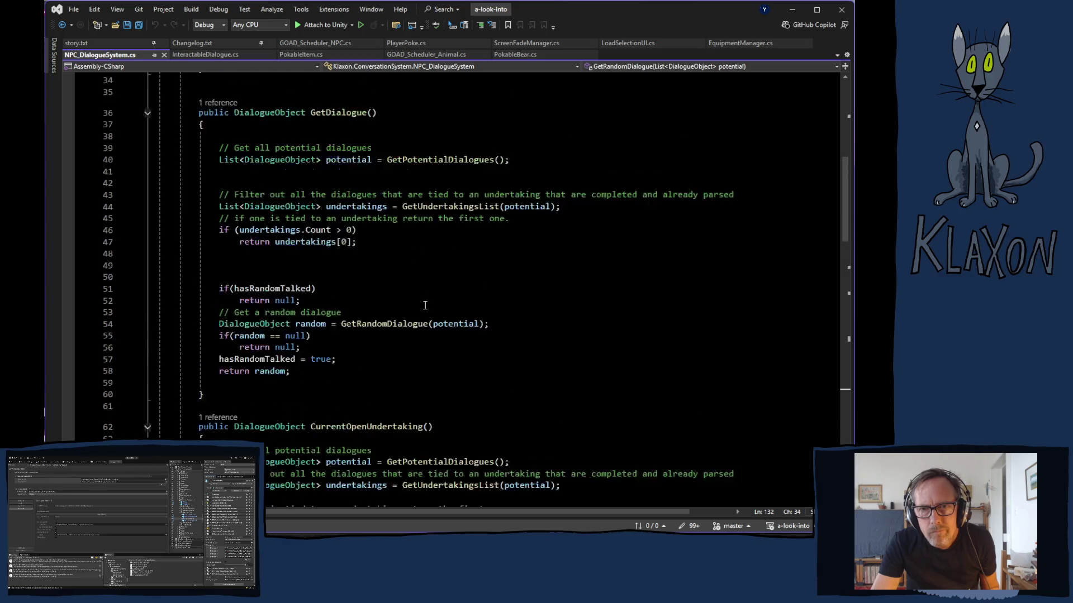
scroll(420, 301, up, 4)
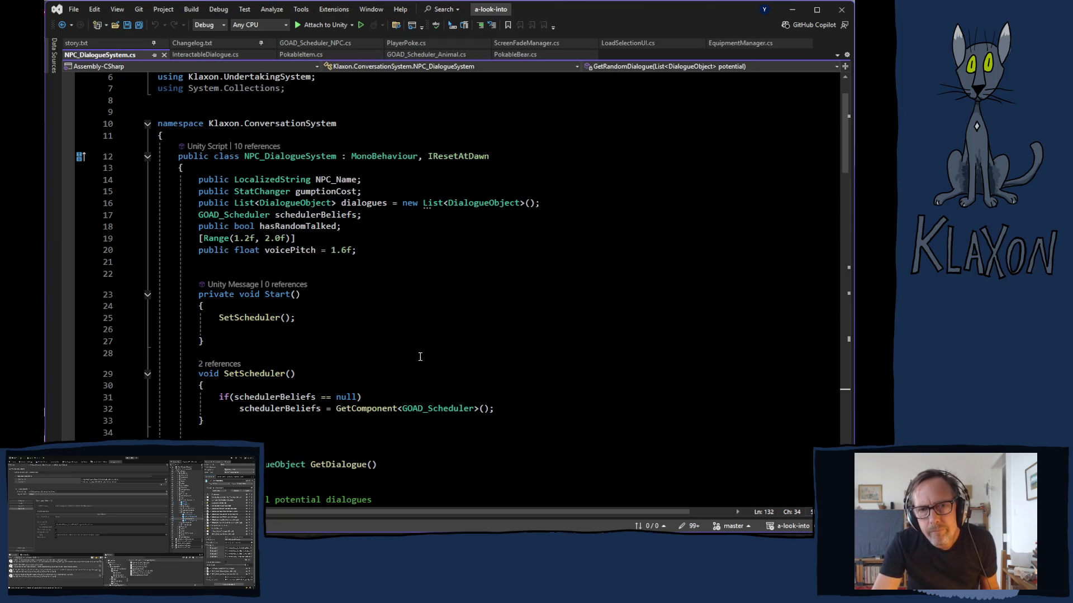
scroll(414, 355, down, 3)
scroll(414, 352, down, 3)
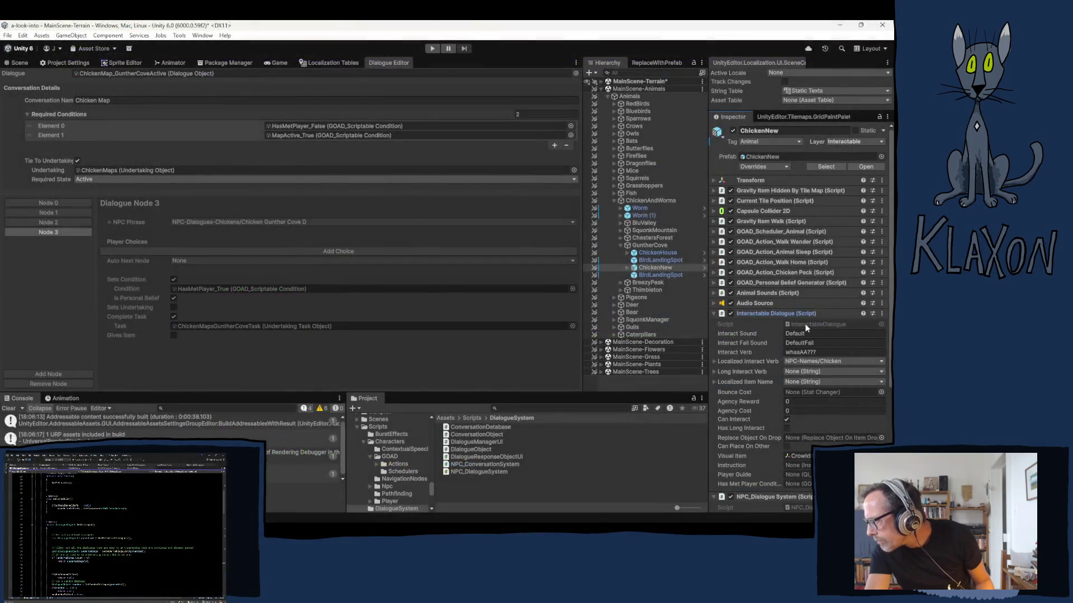
click(805, 323)
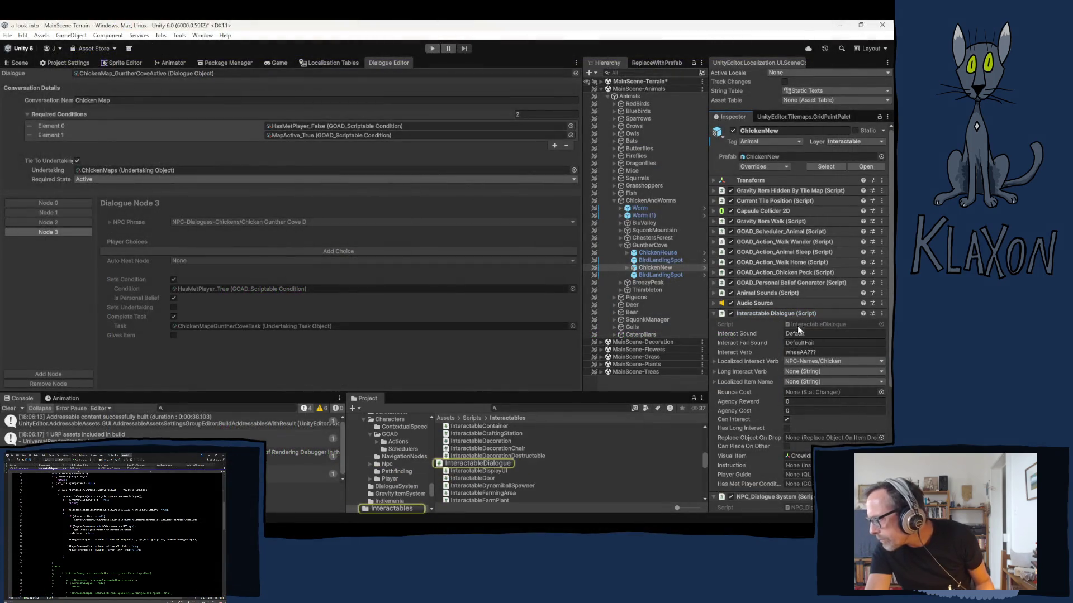
Open the InteractableDialogue script and jump to the StartNewDialogue definition.
double_click(797, 326)
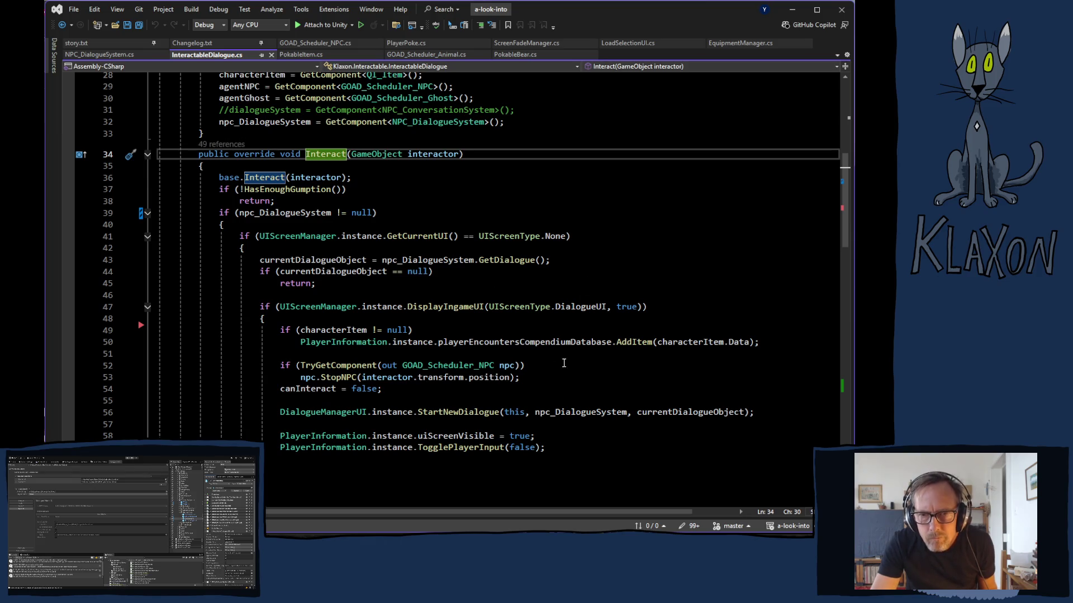
scroll(544, 363, down, 4)
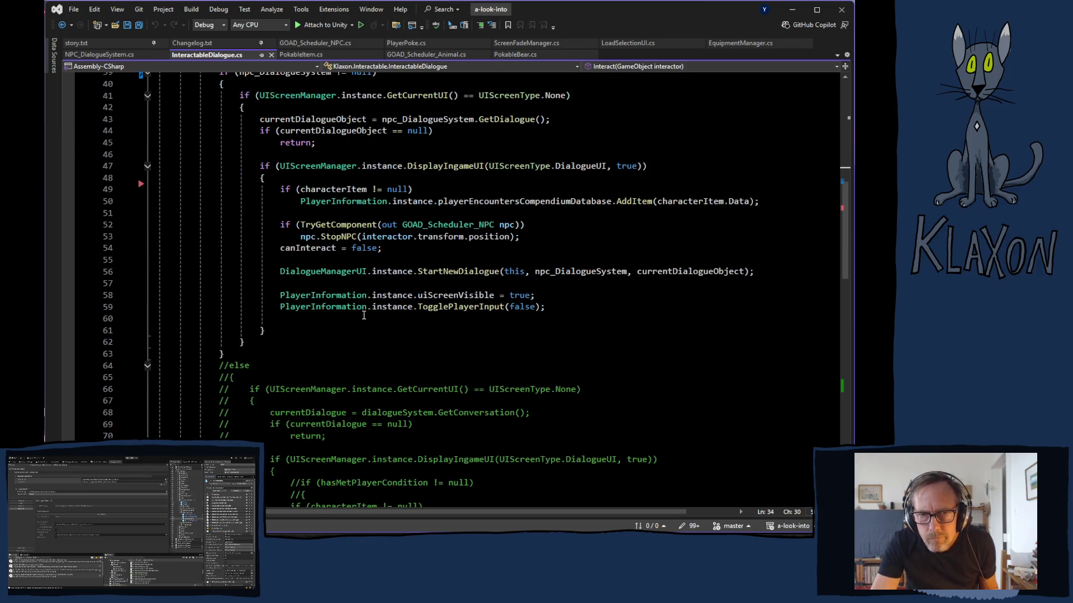
ctrl+click(431, 273)
Check DialogueManagerUI's OnEnable/OnDisable subscription of GoToNextDialogue, then switch to Player.log.
scroll(450, 271, up, 9)
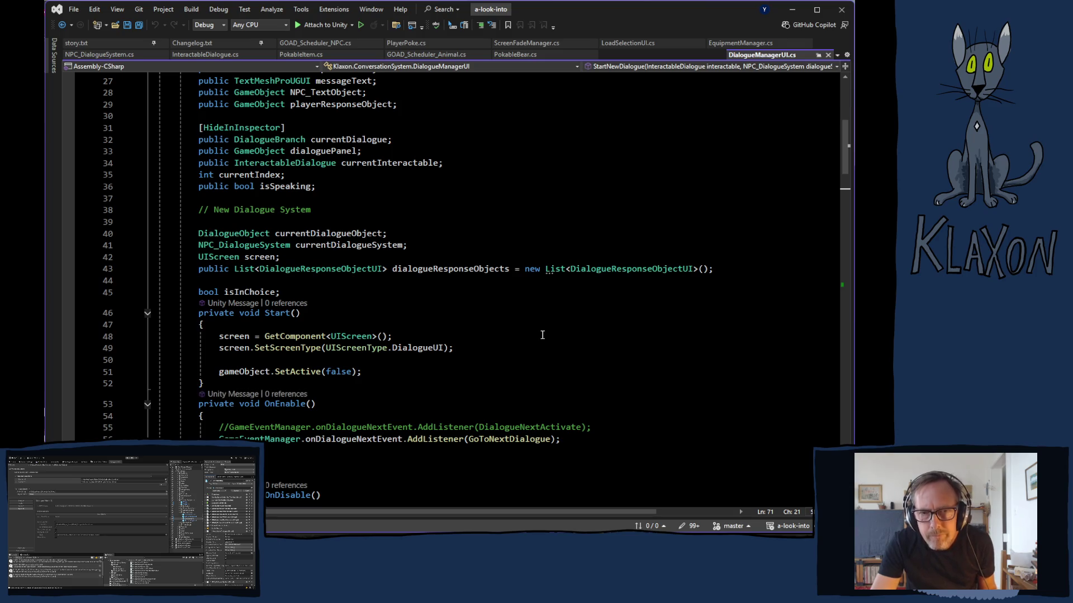
scroll(540, 334, down, 2)
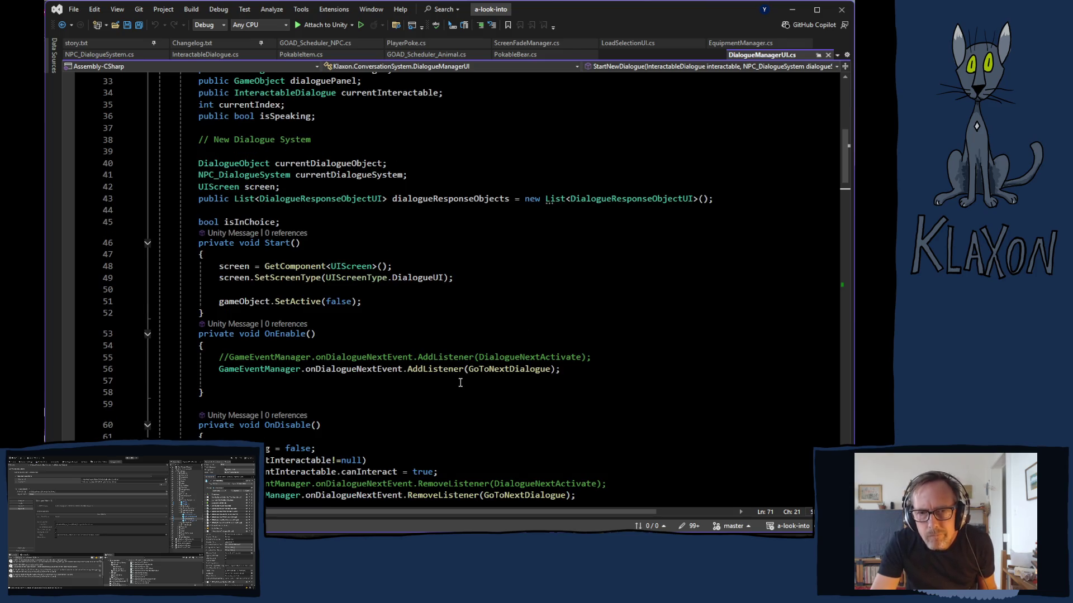
mouse_move(497, 371)
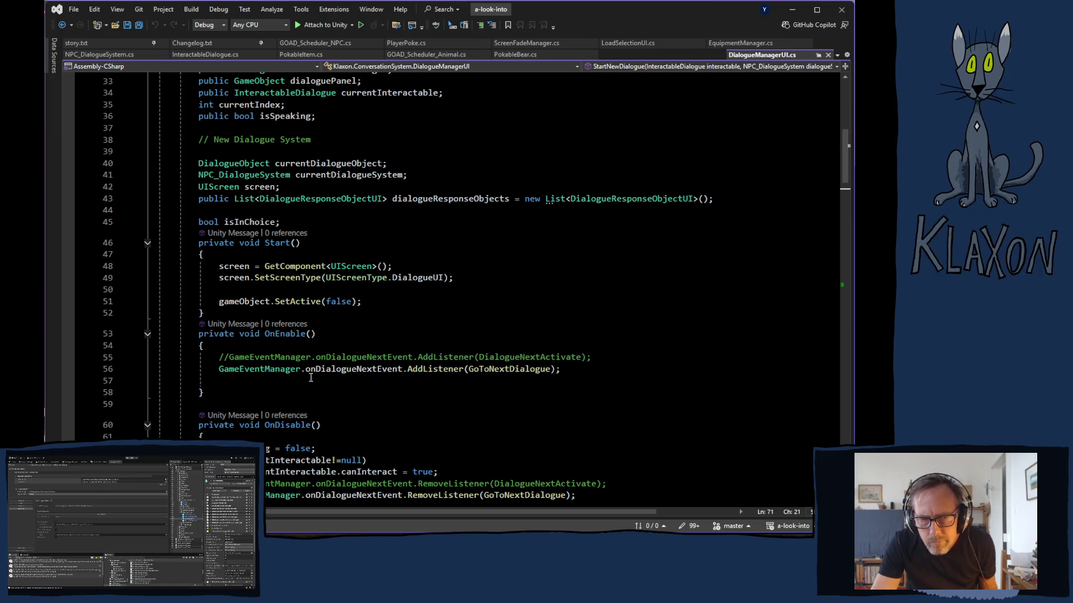
key(alt+Tab)
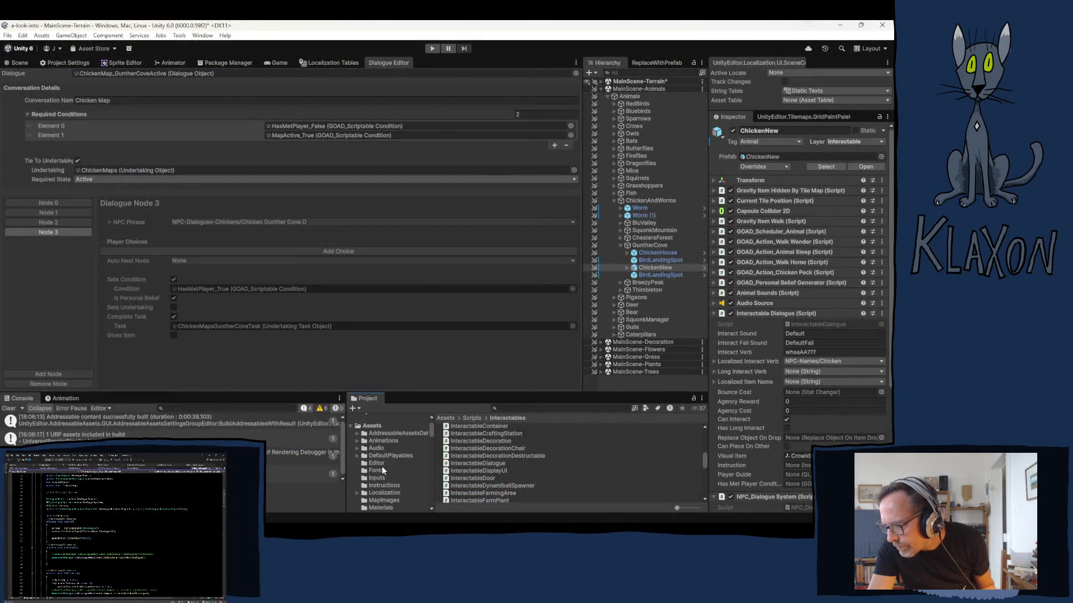
Back in Unity, show the Assets/Inputs folder in the Project window.
click(378, 478)
Open PlayerInputActions, inspect DialogueNext's Space [Keyboard] binding, then close the editor and save.
double_click(473, 434)
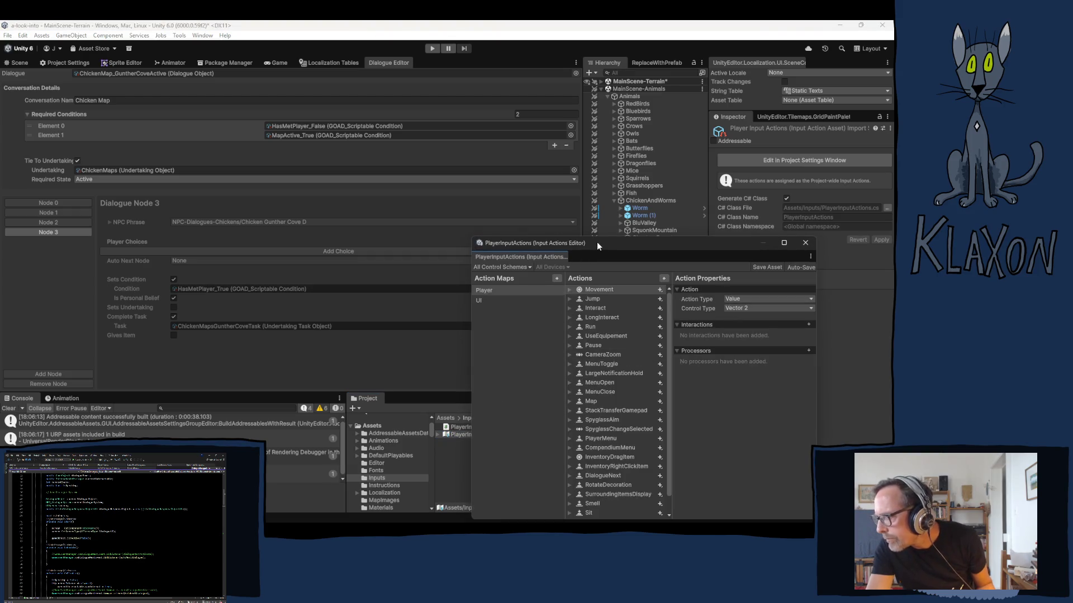
drag(597, 242, 543, 158)
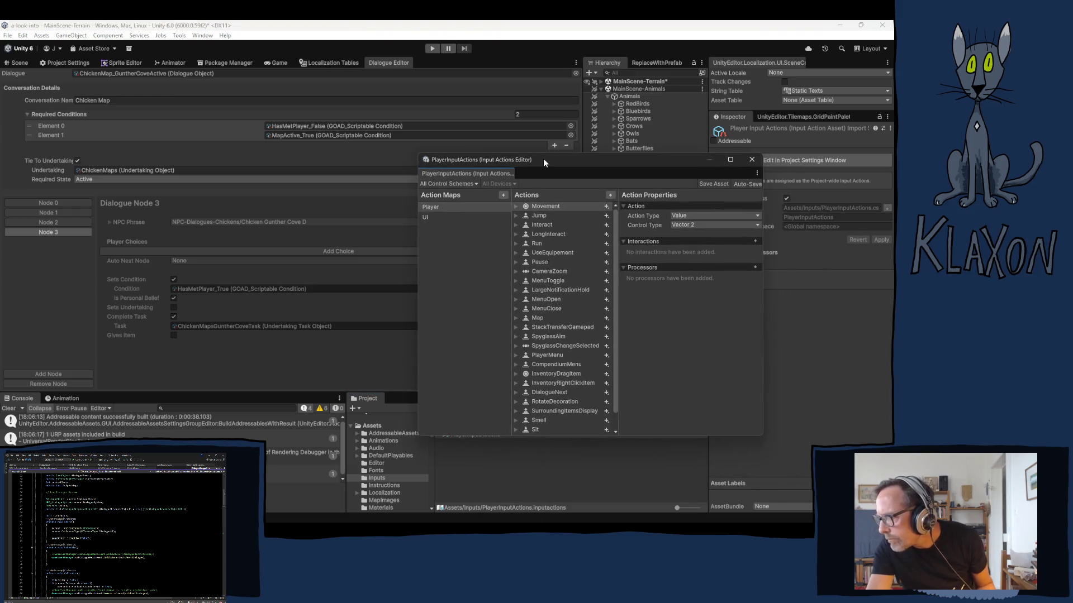
click(553, 393)
click(515, 392)
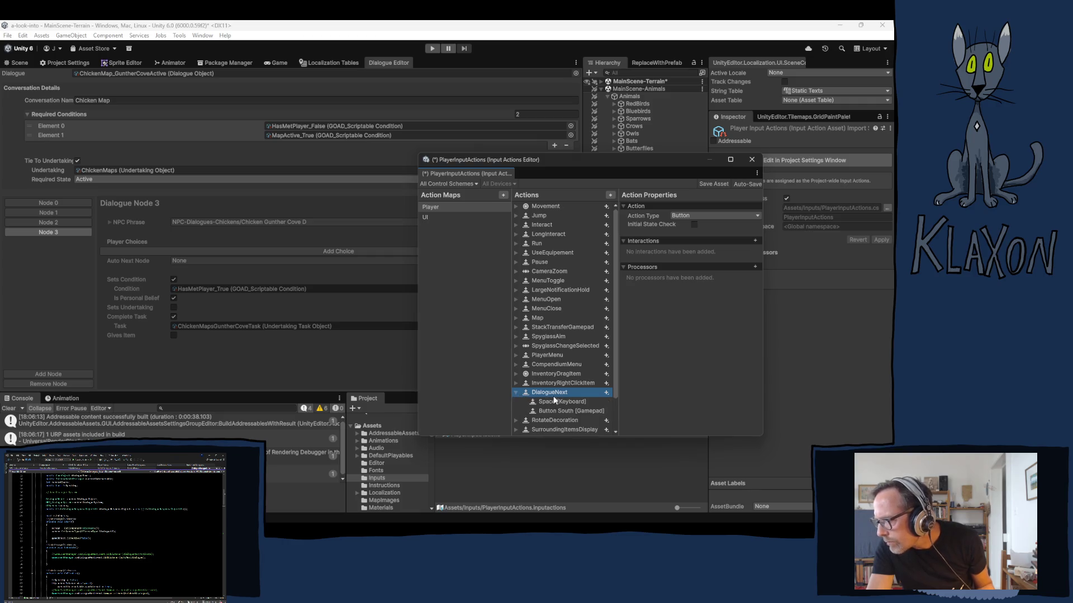
click(552, 401)
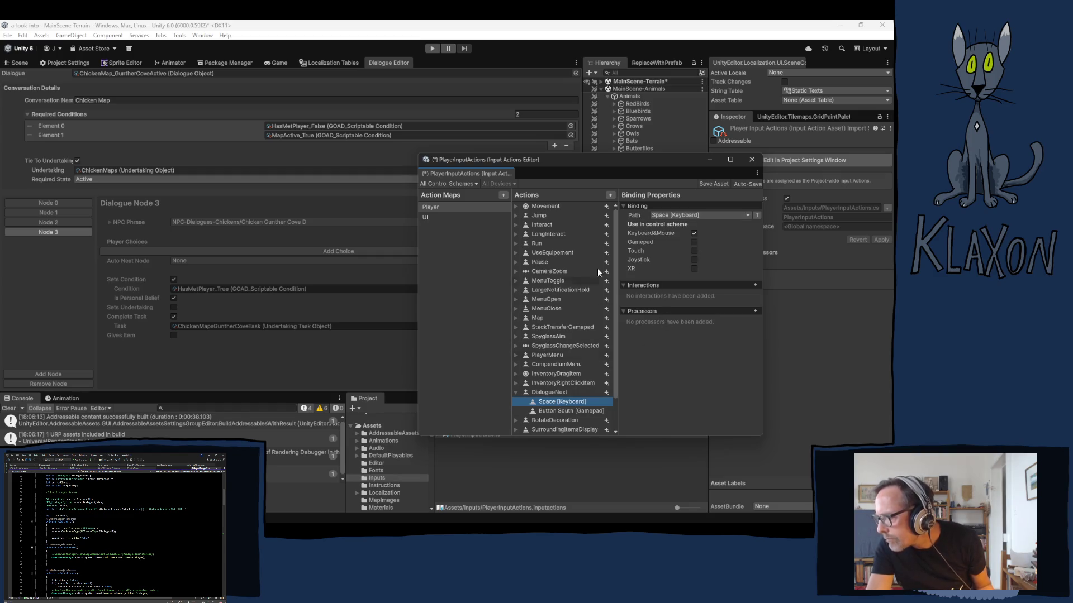
click(747, 161)
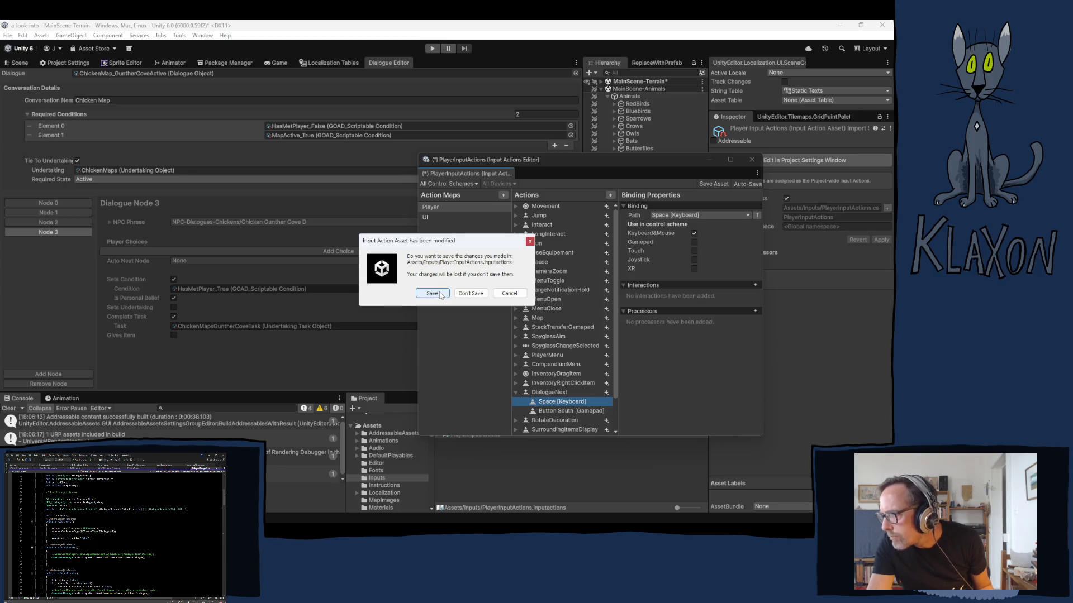
click(440, 294)
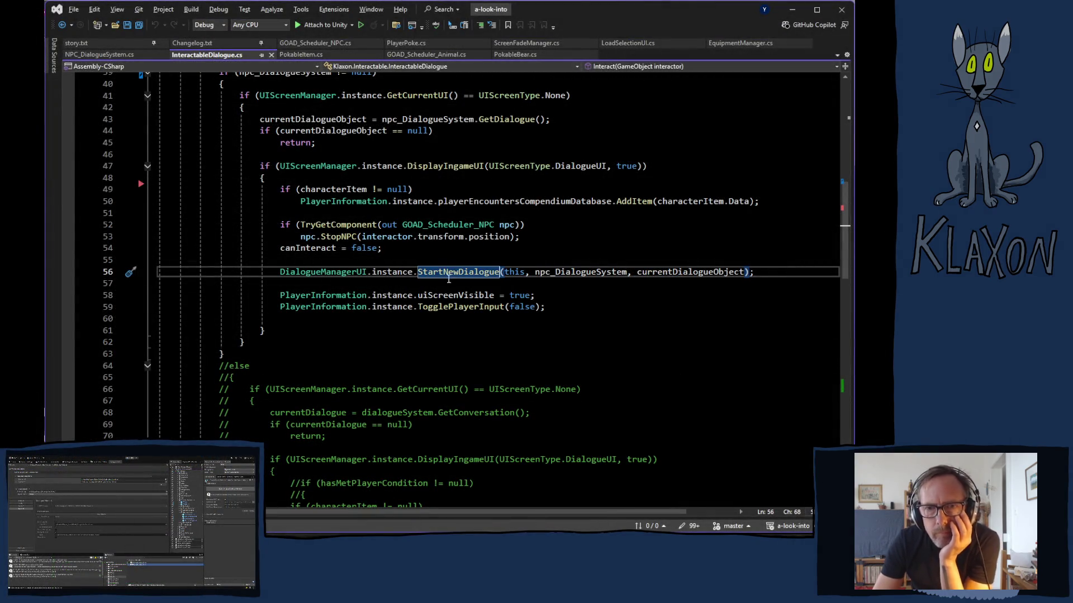
Go to DialogueManagerUI's definition and highlight currentIndex in GoToNextDialogue on line 85.
ctrl+click(335, 275)
scroll(338, 277, down, 20)
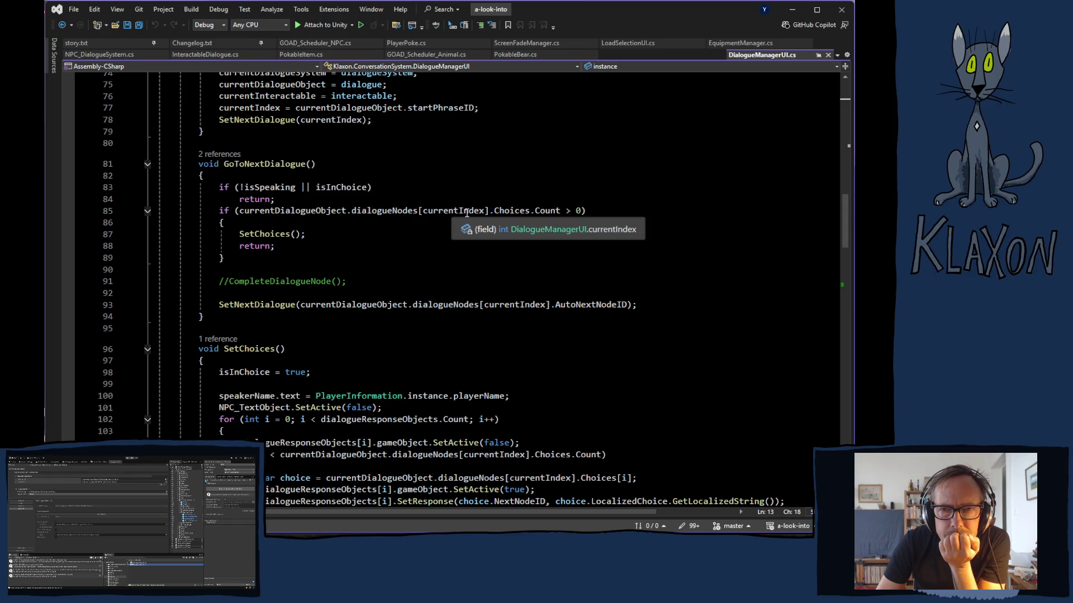
click(443, 217)
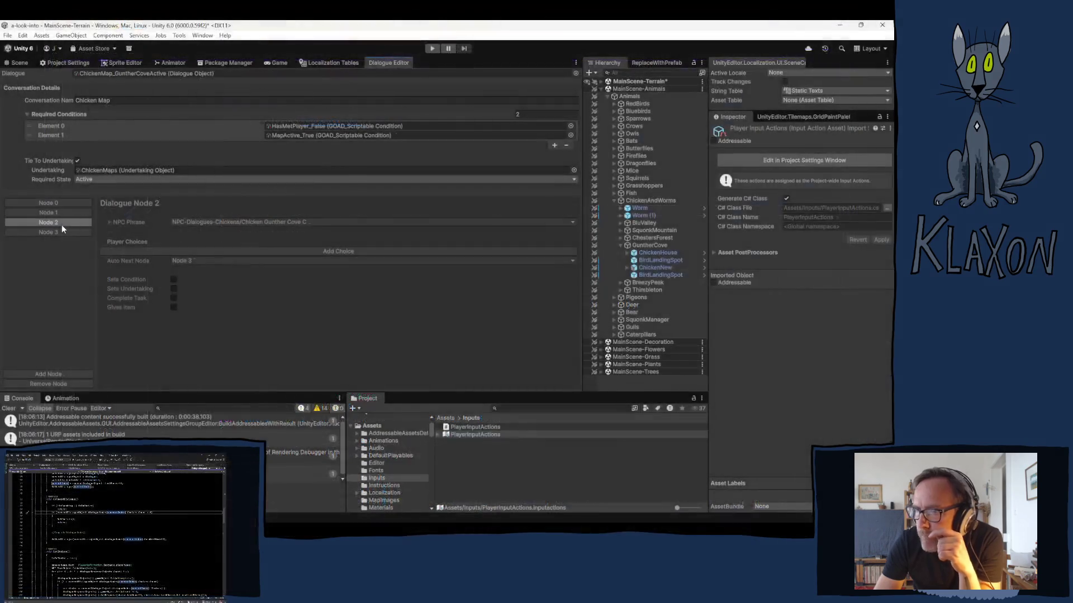
Select Node 3 in the Dialogue Editor to review its conditions and task.
click(52, 233)
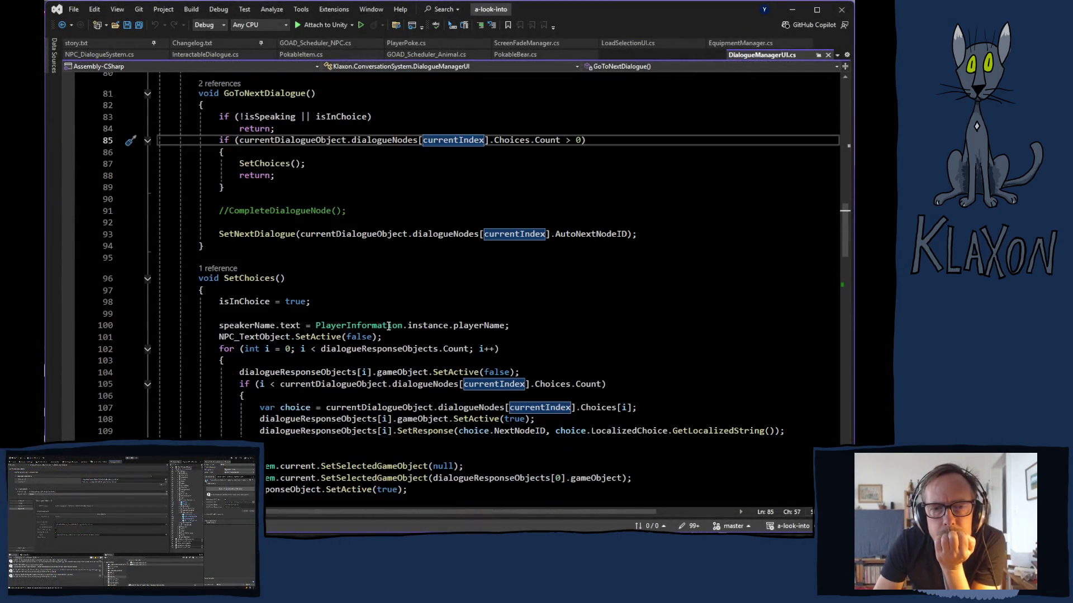
Scroll up to currentIndex = startPhraseID in DialogueManagerUI.cs, then switch to Player.log.
scroll(414, 338, up, 2)
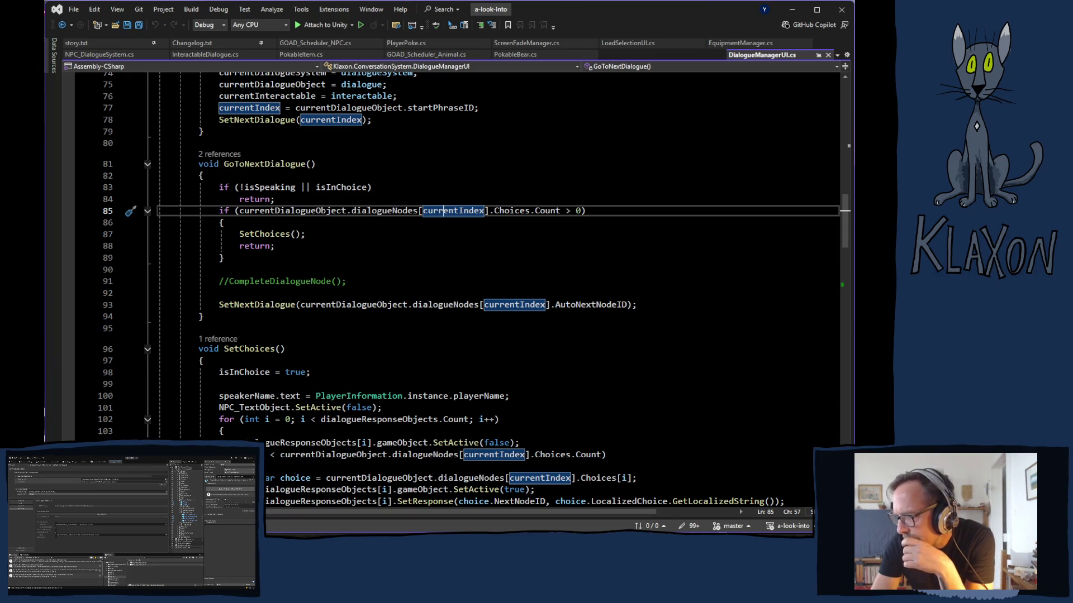
key(alt+Tab)
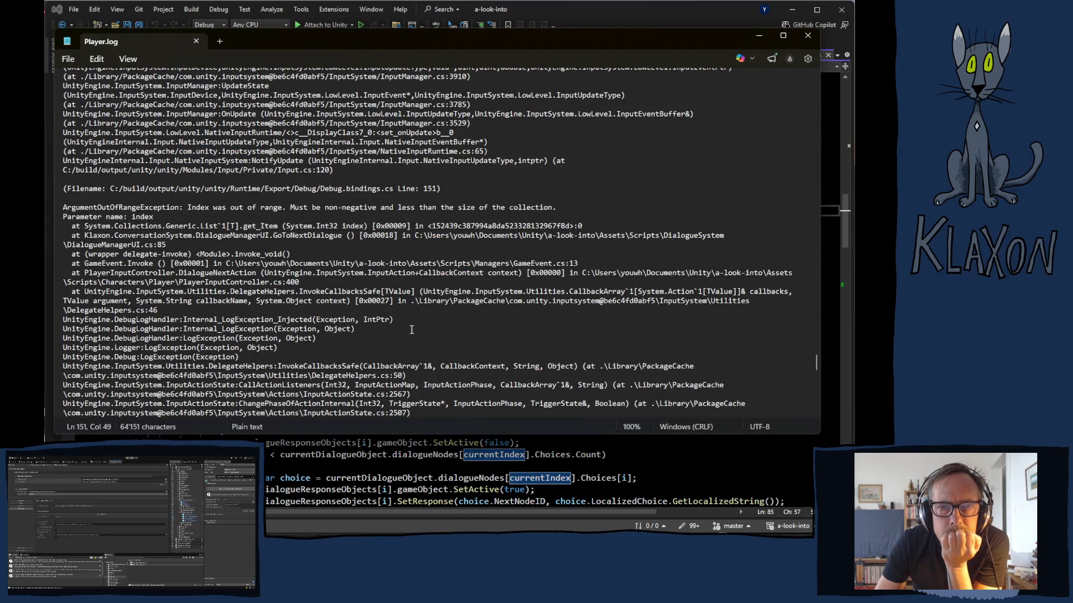
Scroll up Player.log to the 'Index was out of range' stack trace from DialogueNextAction.
scroll(395, 329, up, 6)
scroll(395, 331, up, 6)
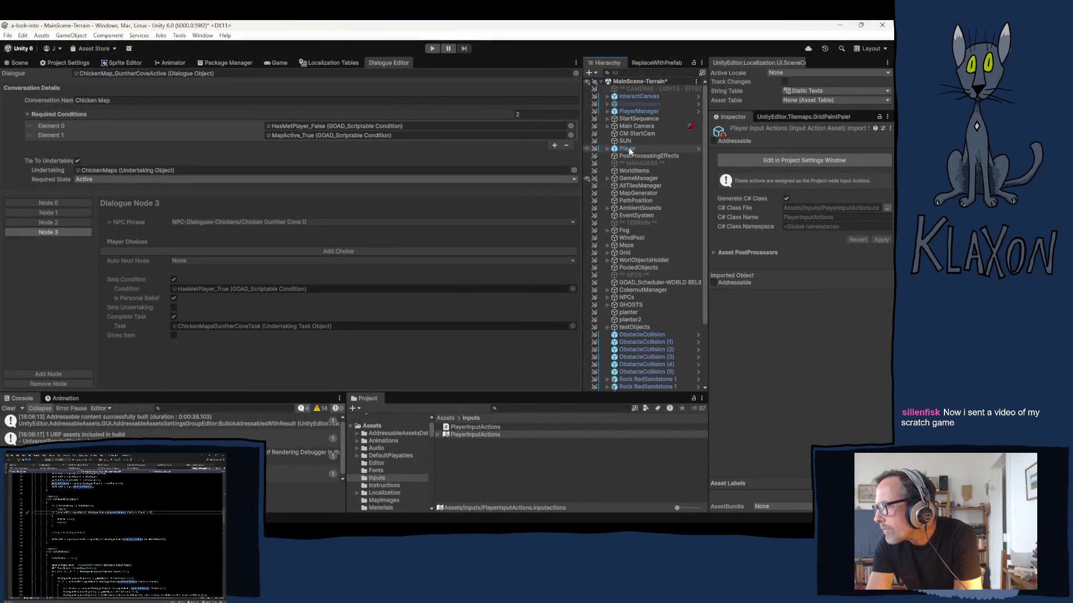
From PlayerManager's Player object, open its PlayerInputController.cs script in Visual Studio.
click(629, 113)
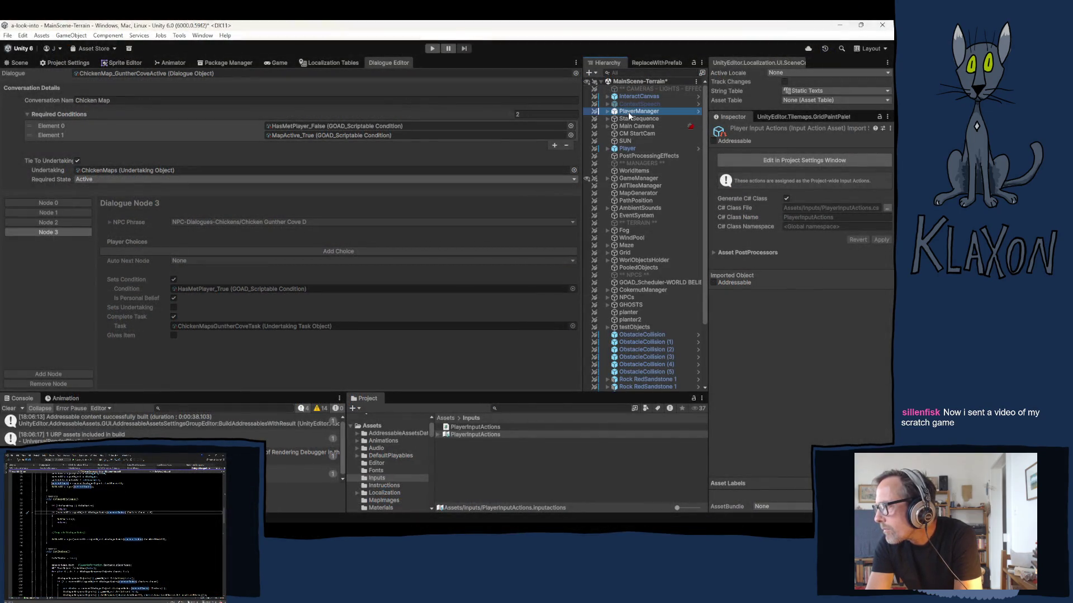
click(627, 149)
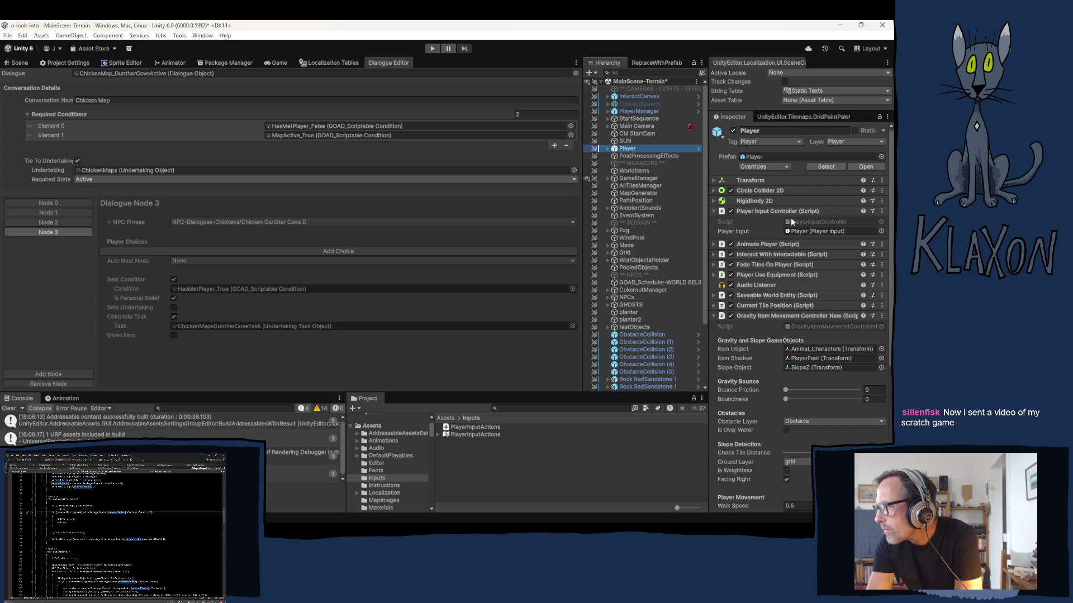
double_click(802, 221)
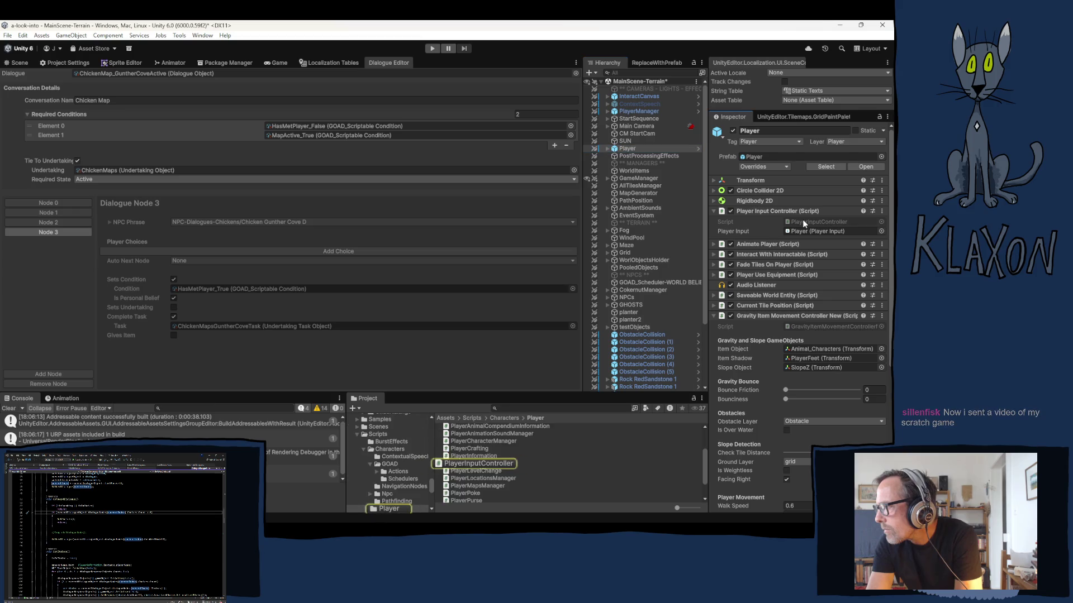
scroll(450, 300, down, 13)
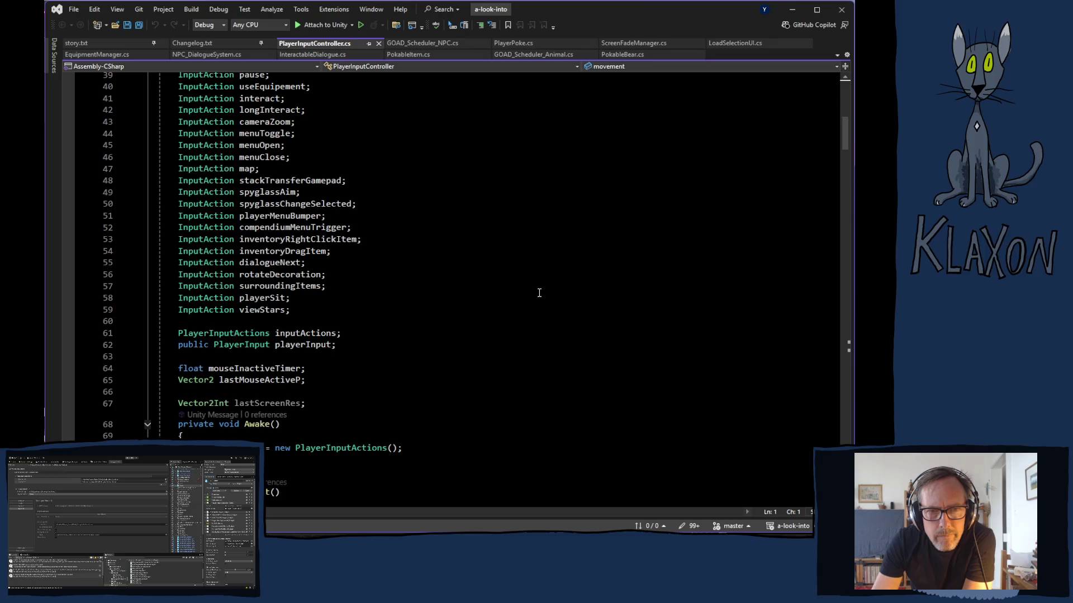
Highlight the dialogueNext references and read down from Update() toward the end of the file.
click(266, 262)
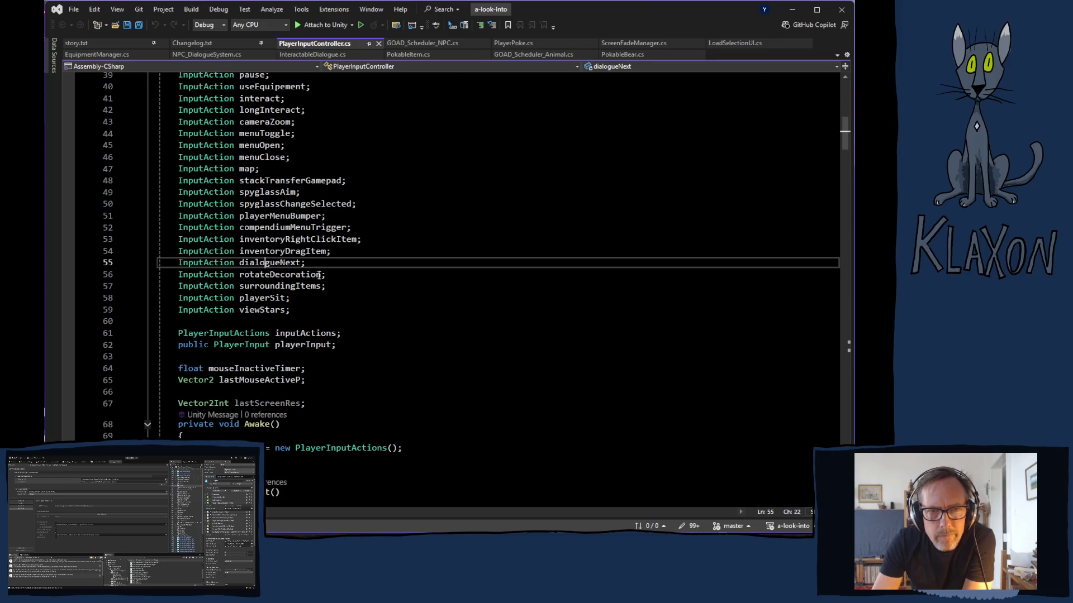
scroll(455, 329, down, 19)
scroll(455, 330, down, 15)
scroll(453, 328, down, 13)
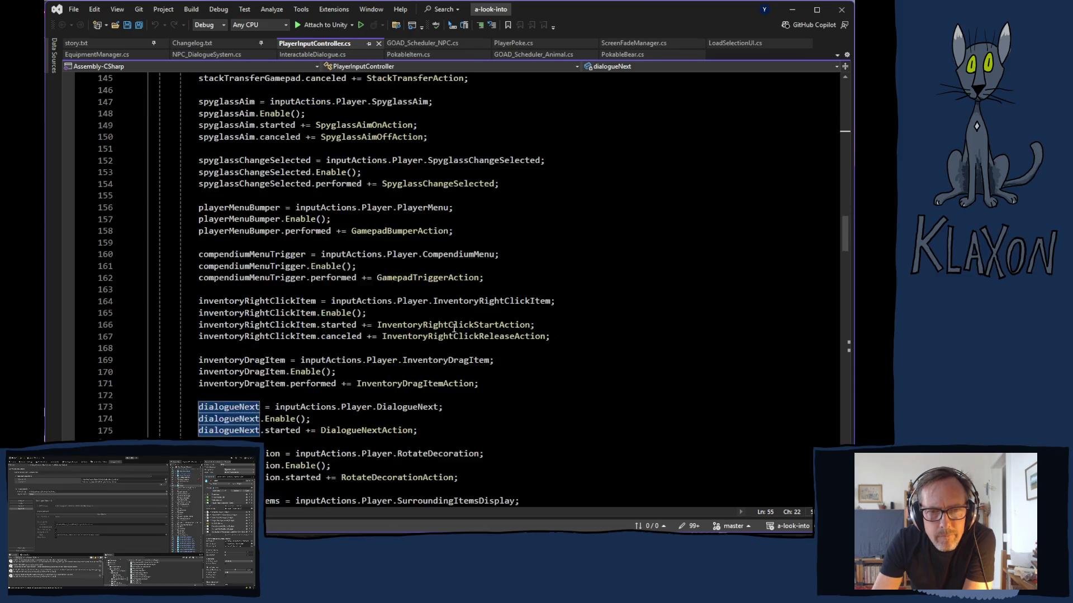
scroll(453, 327, down, 5)
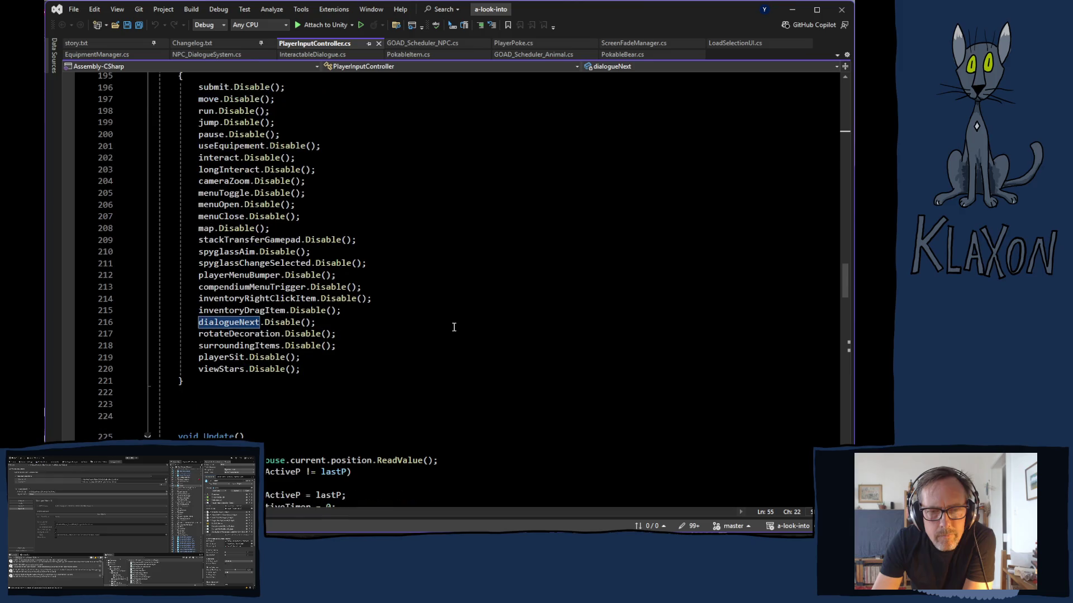
scroll(454, 327, down, 7)
scroll(454, 327, down, 20)
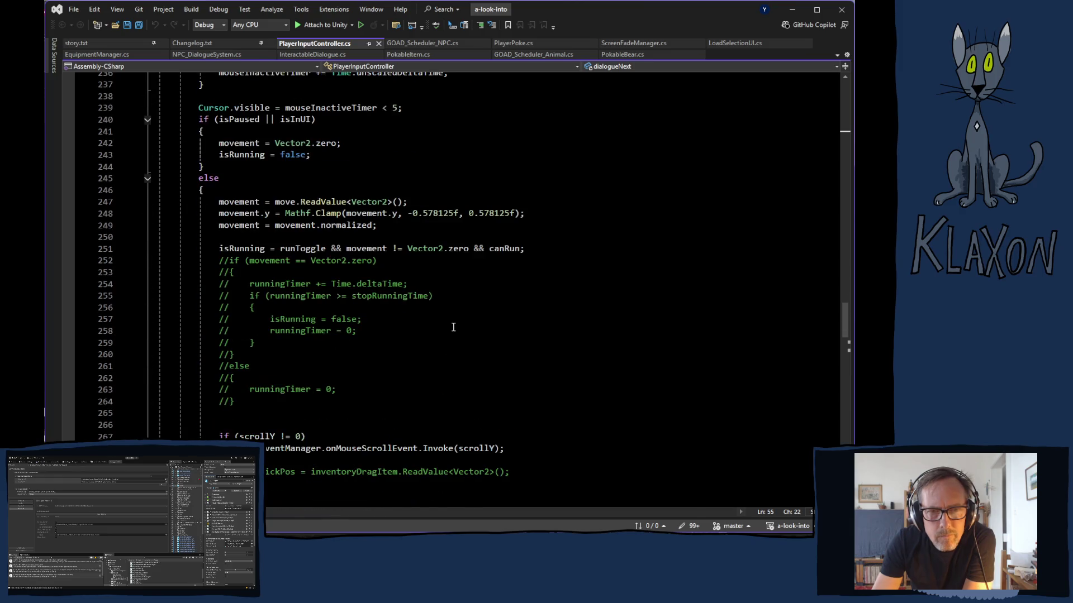
scroll(452, 327, down, 20)
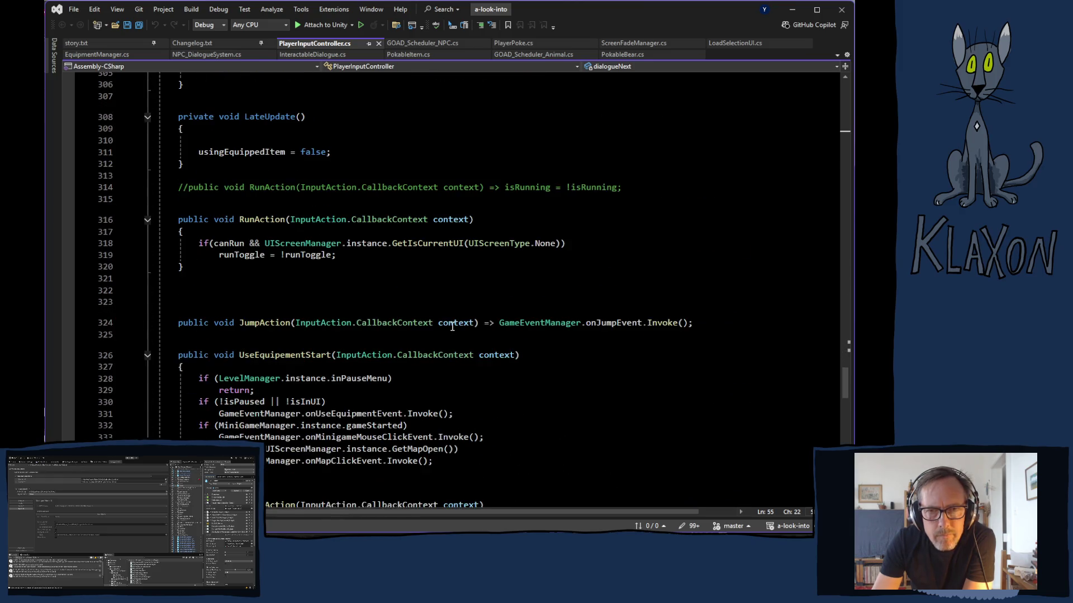
scroll(452, 326, down, 12)
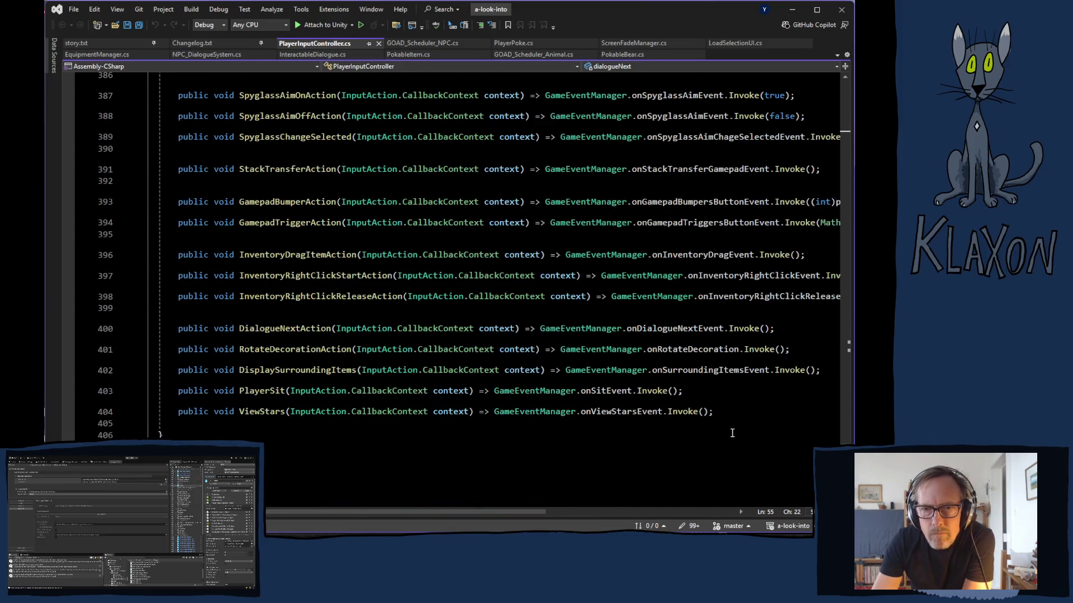
scroll(778, 434, down, 5)
Re-read the Update logic upward, then return down to the input handlers including DialogueNextAction.
scroll(777, 428, up, 6)
scroll(777, 428, up, 6)
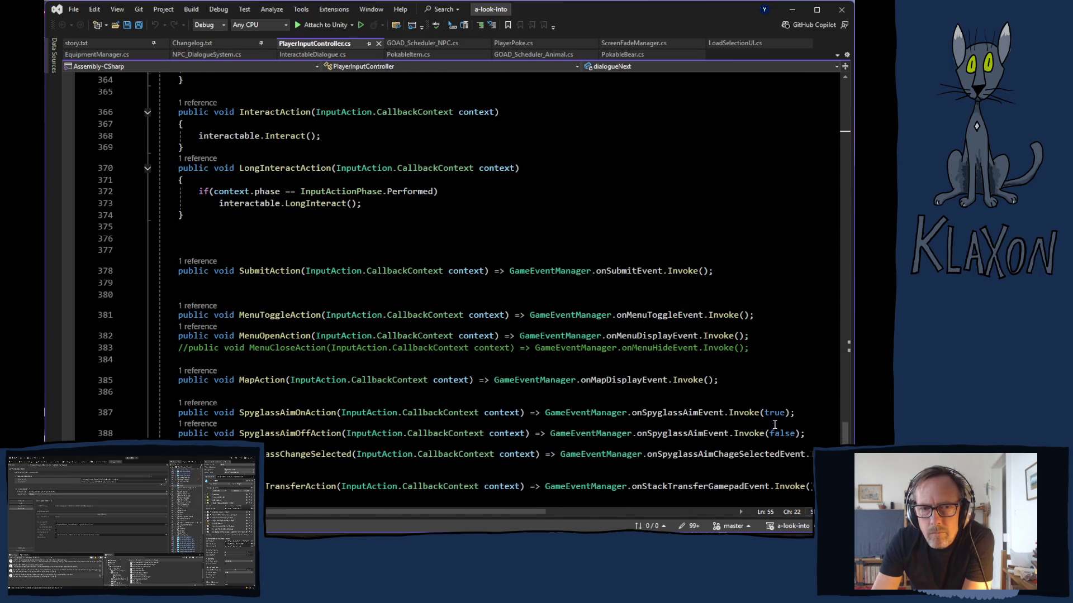
scroll(774, 425, up, 6)
scroll(774, 425, up, 8)
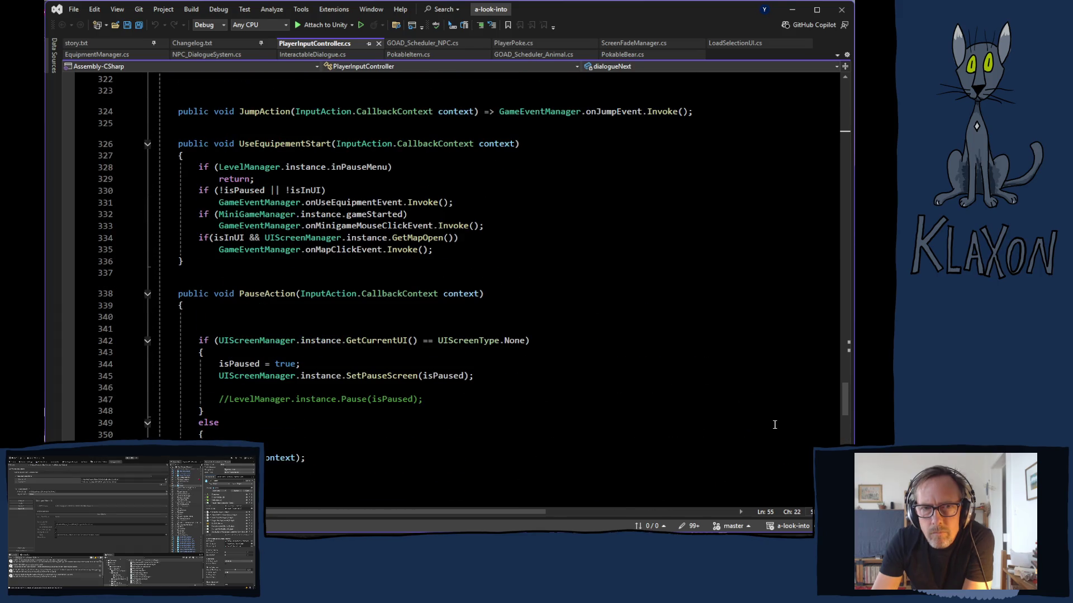
scroll(775, 424, up, 8)
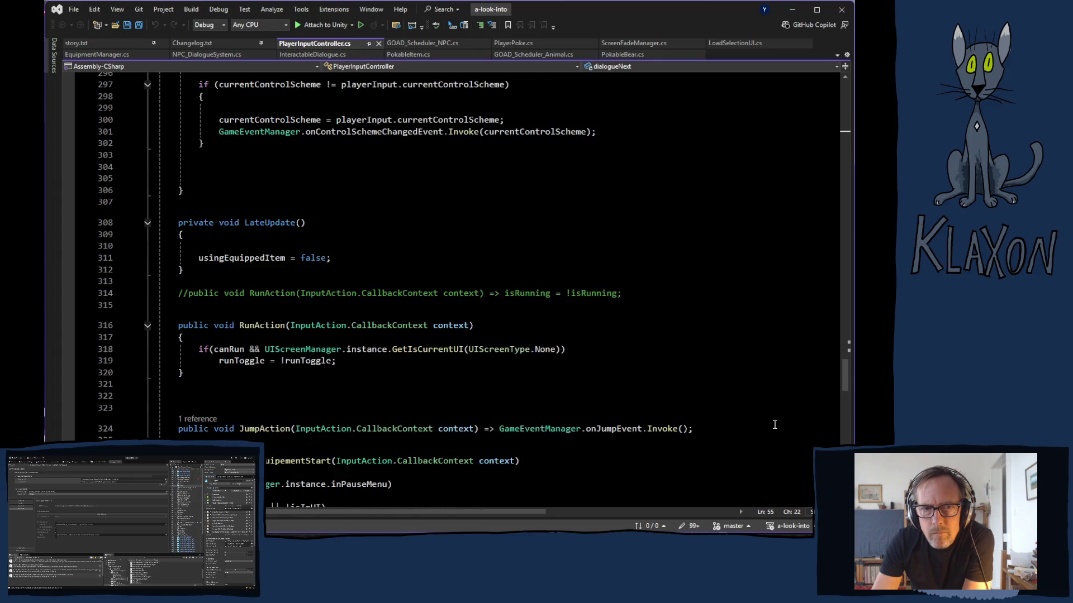
scroll(774, 424, up, 10)
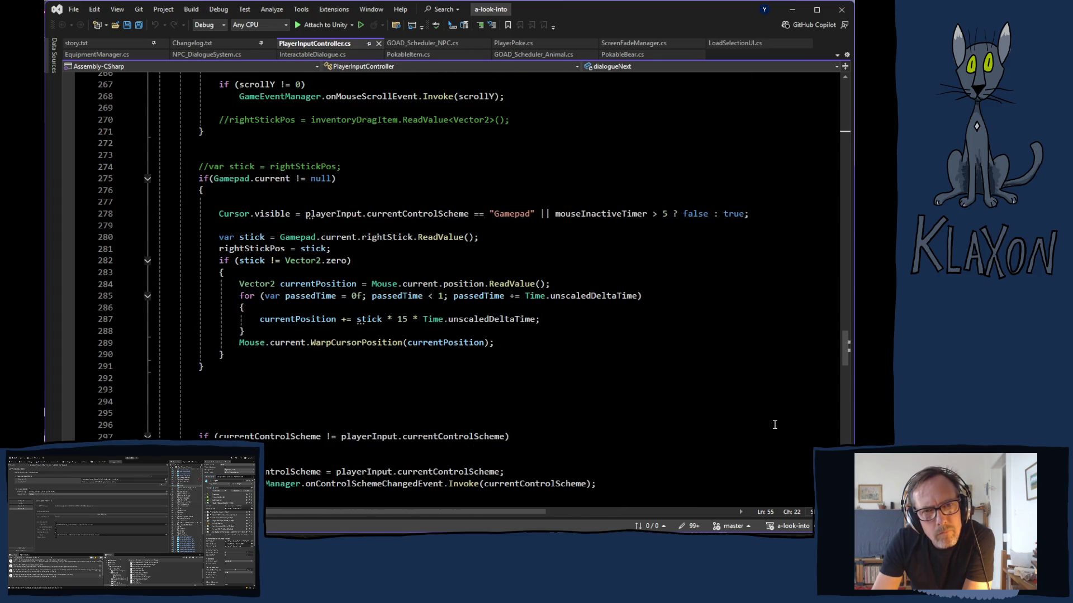
scroll(773, 424, up, 5)
scroll(773, 423, up, 9)
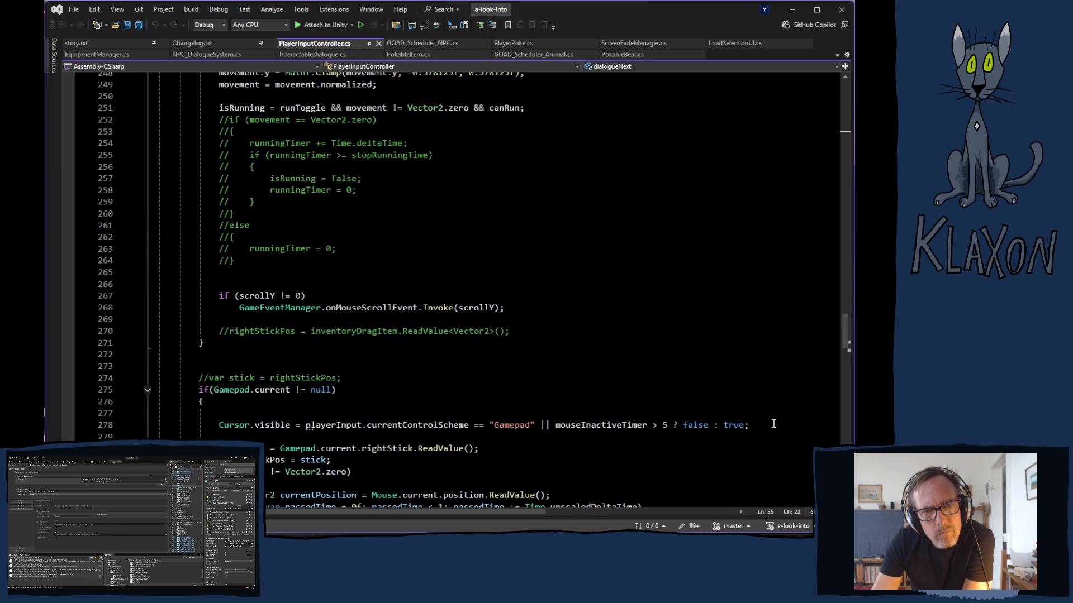
scroll(773, 423, up, 5)
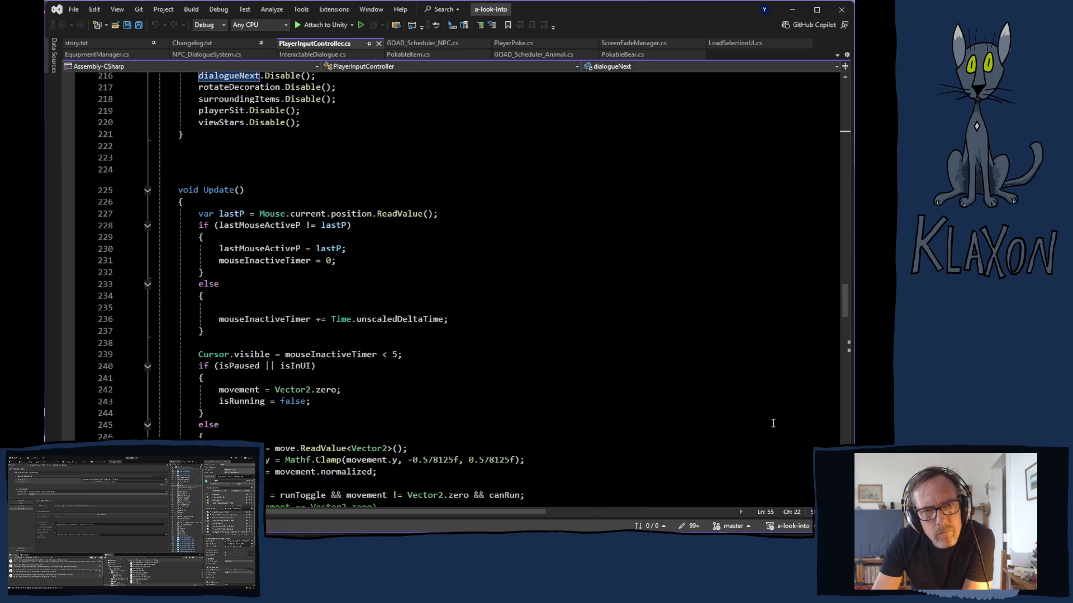
scroll(773, 424, down, 14)
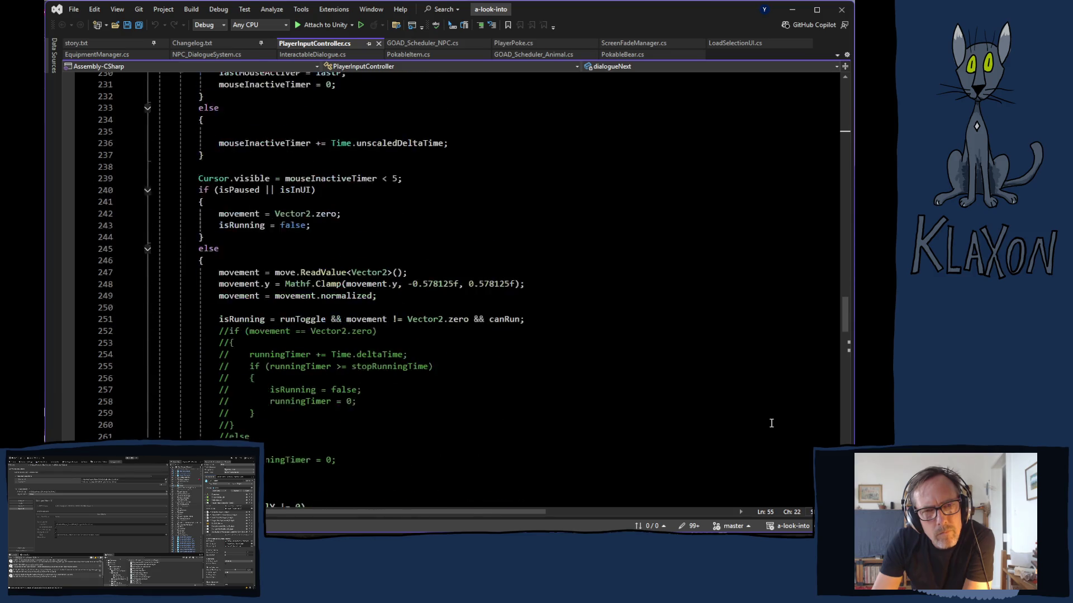
scroll(770, 423, down, 3)
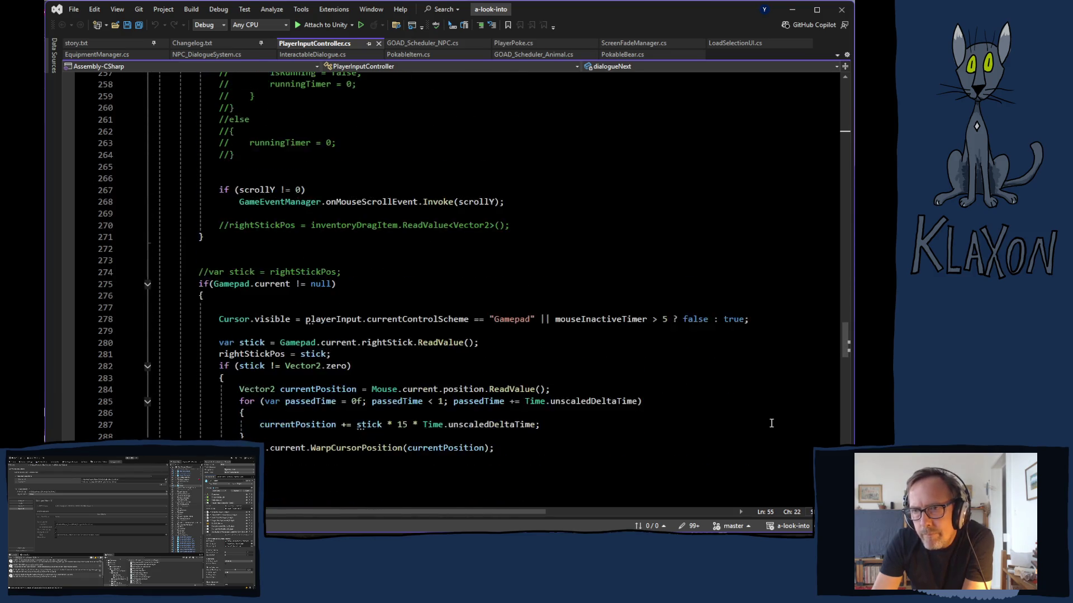
scroll(768, 420, down, 16)
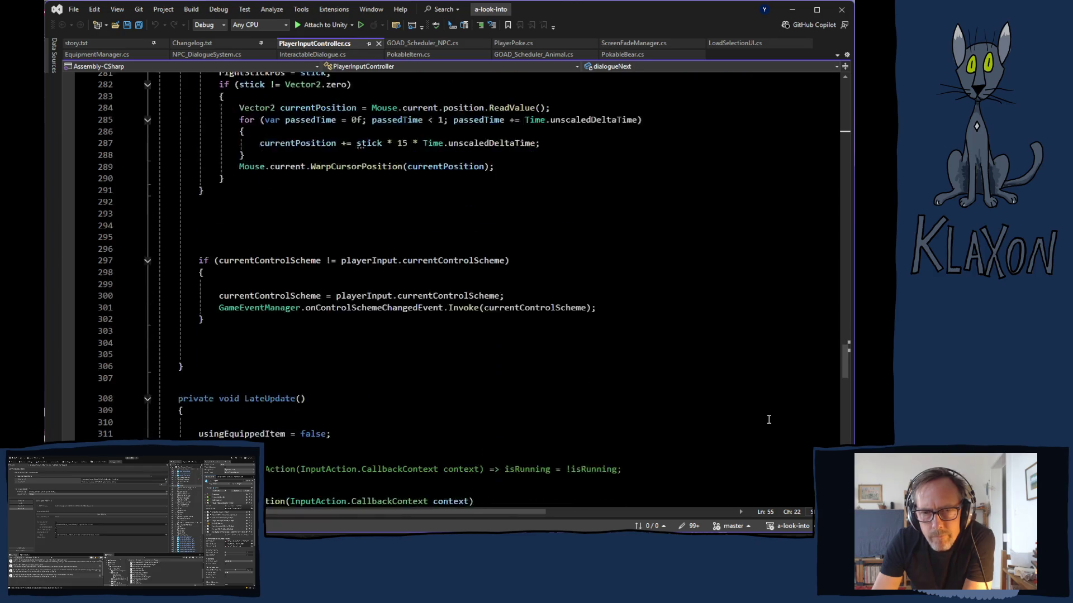
scroll(761, 417, down, 20)
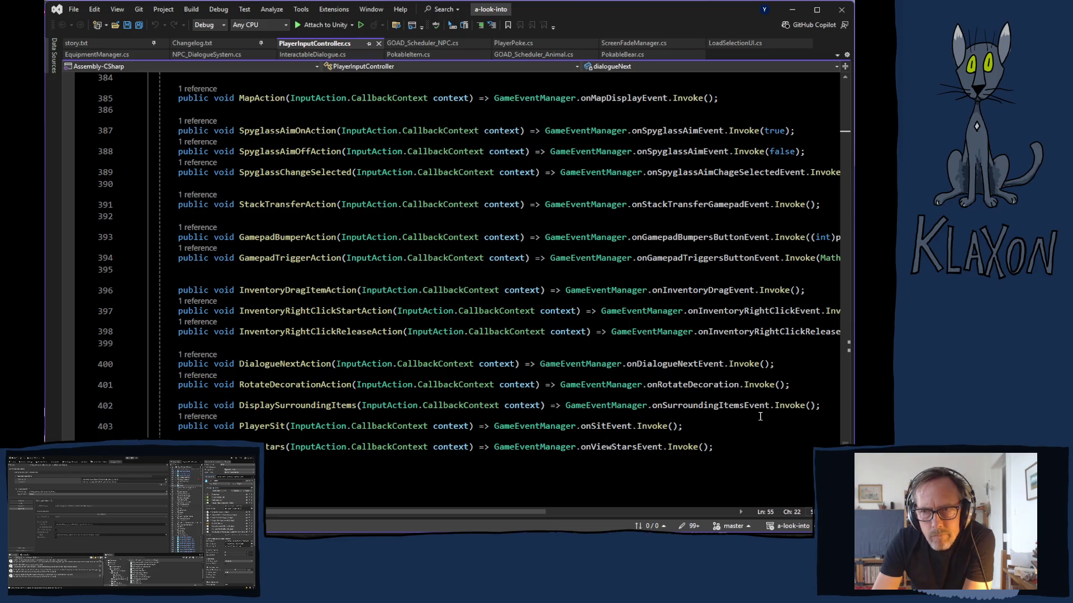
scroll(760, 416, down, 4)
scroll(757, 415, up, 4)
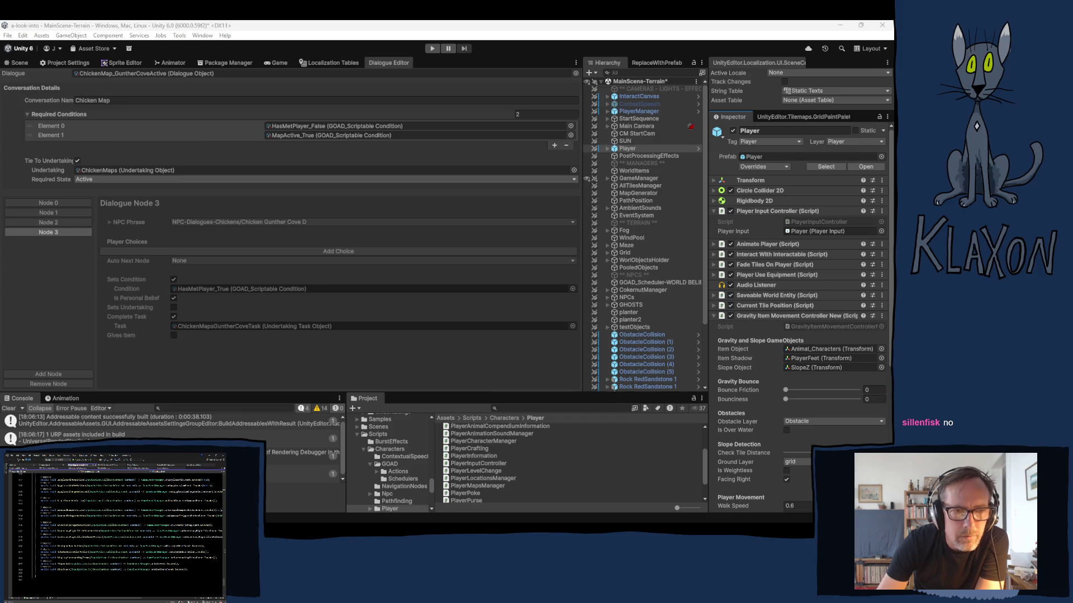
In Discord, play the DM's shared game video full screen until it finishes, then exit full screen.
key(alt+Tab)
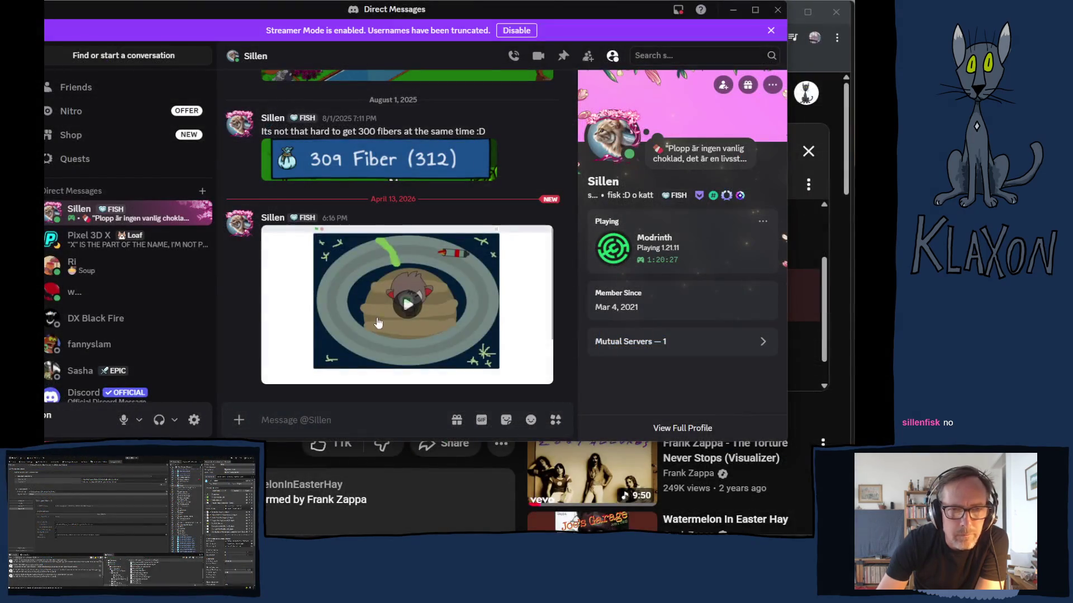
click(407, 304)
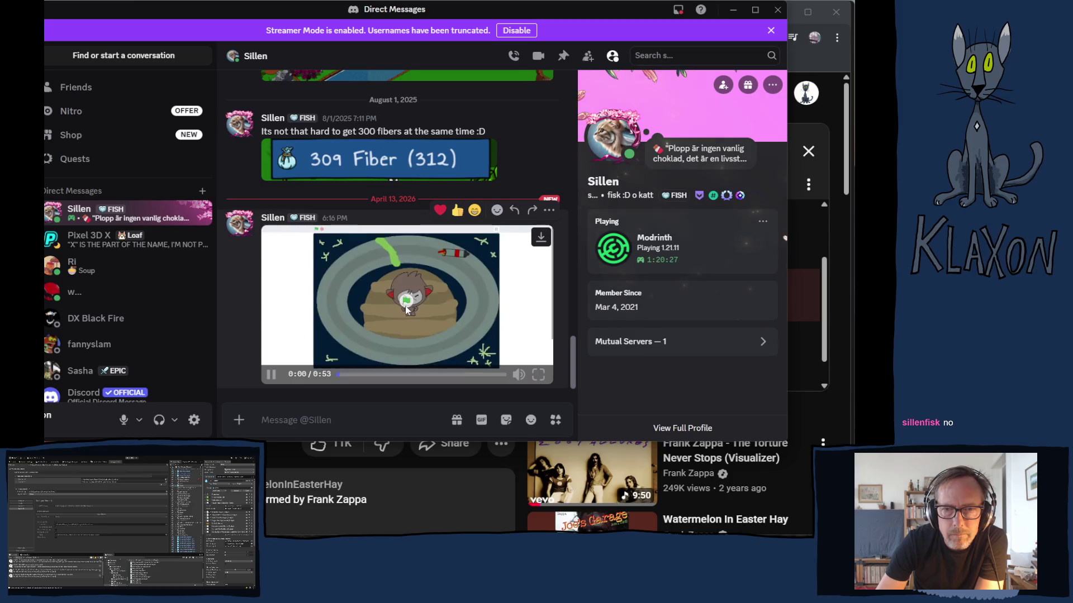
click(539, 375)
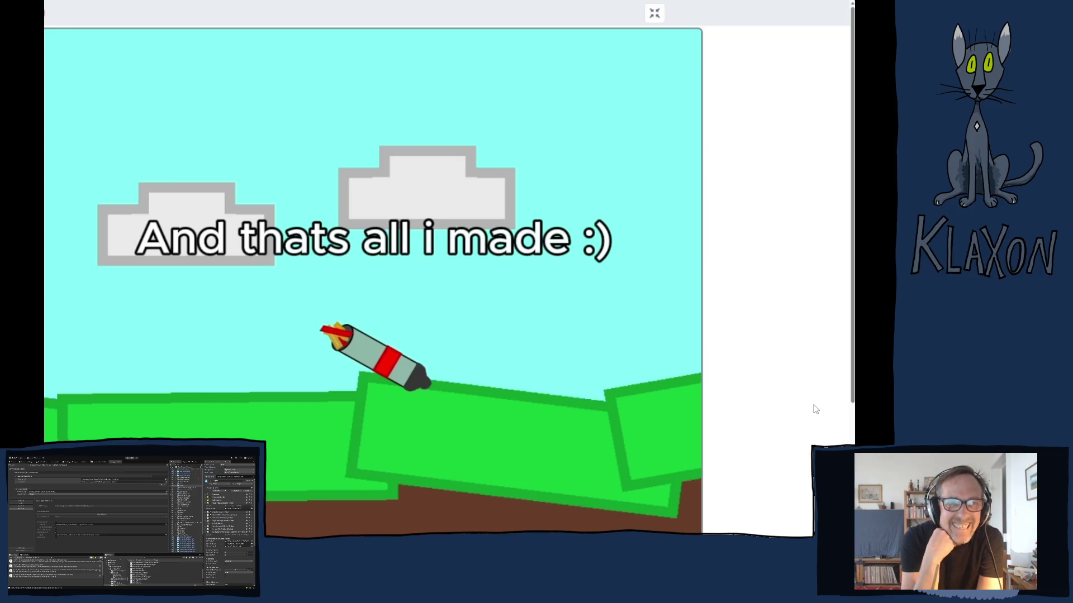
key(Escape)
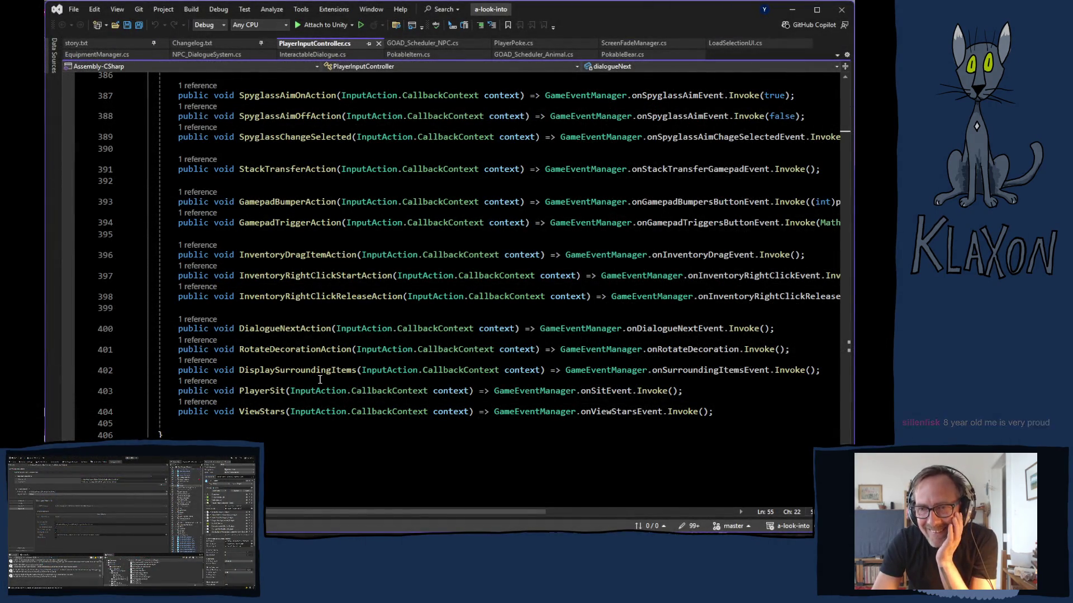
Inspect onDialogueNextEvent on line 400, then scroll back up to the input action fields.
click(658, 328)
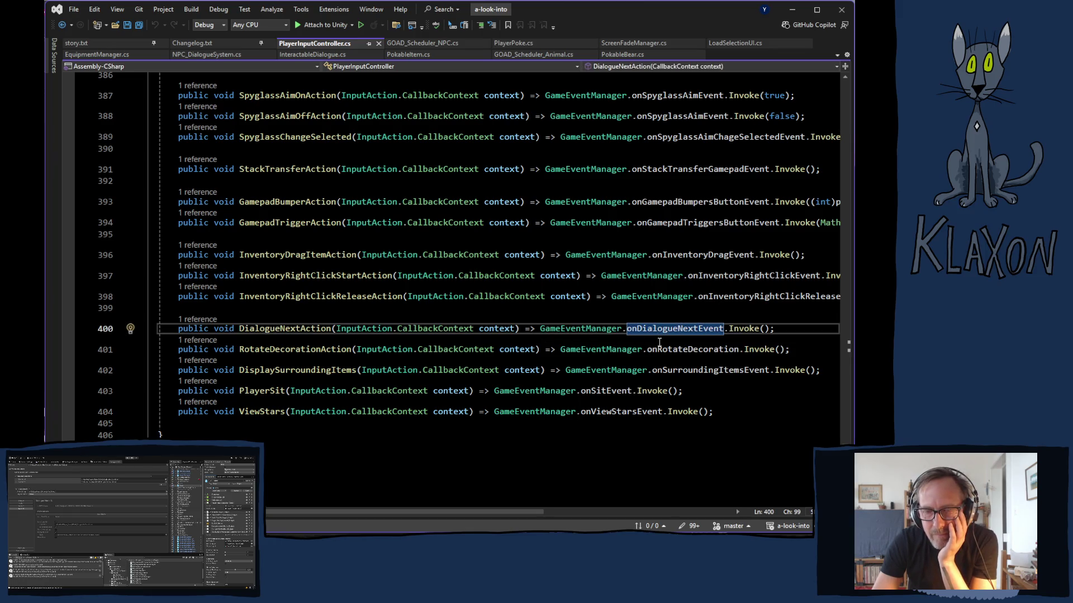
mouse_move(655, 330)
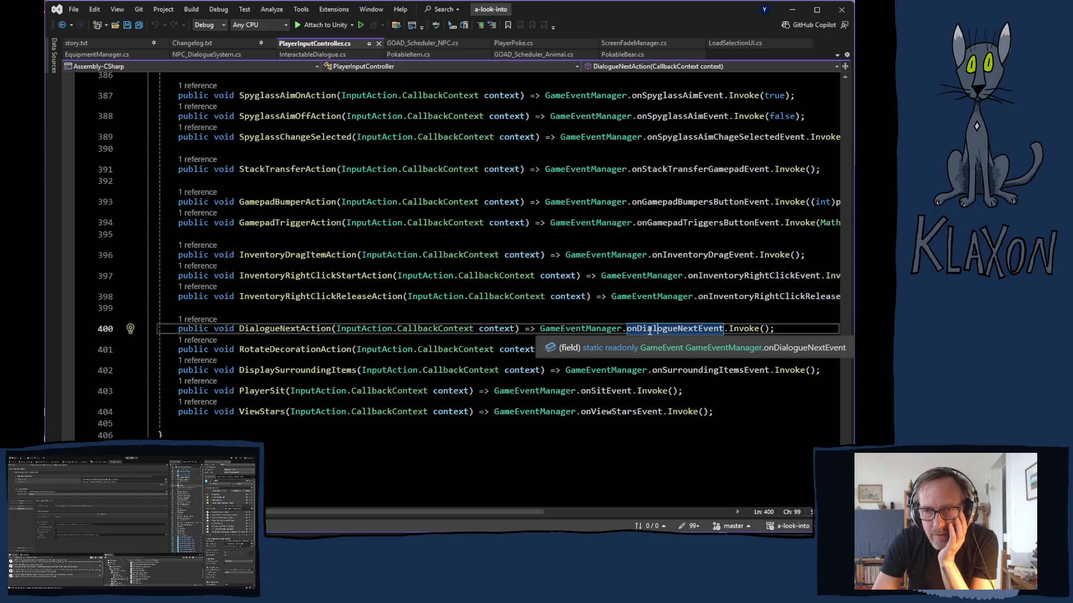
scroll(647, 332, up, 20)
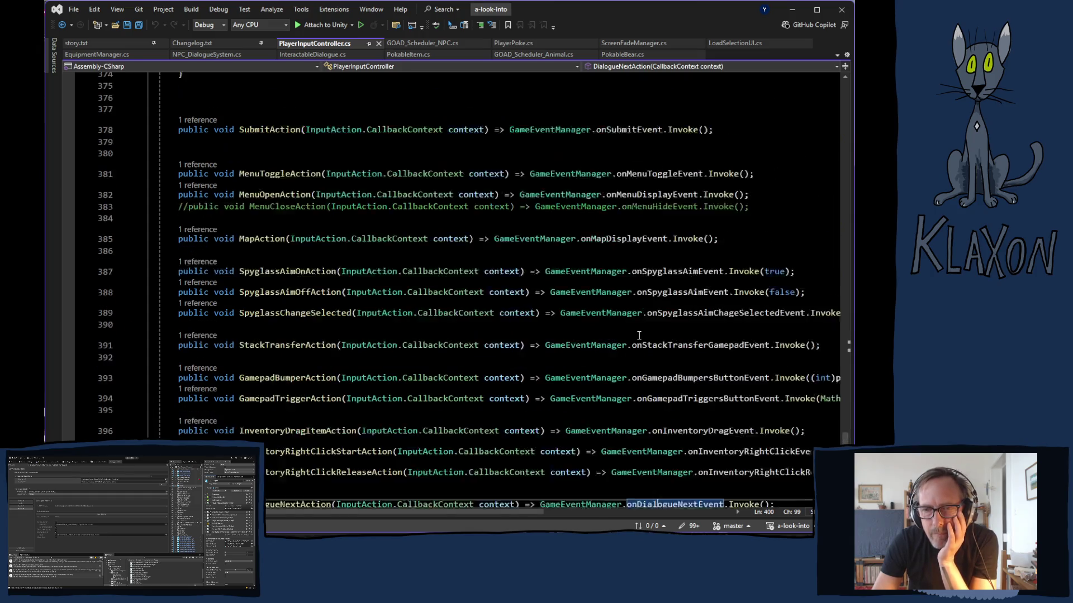
scroll(523, 356, up, 20)
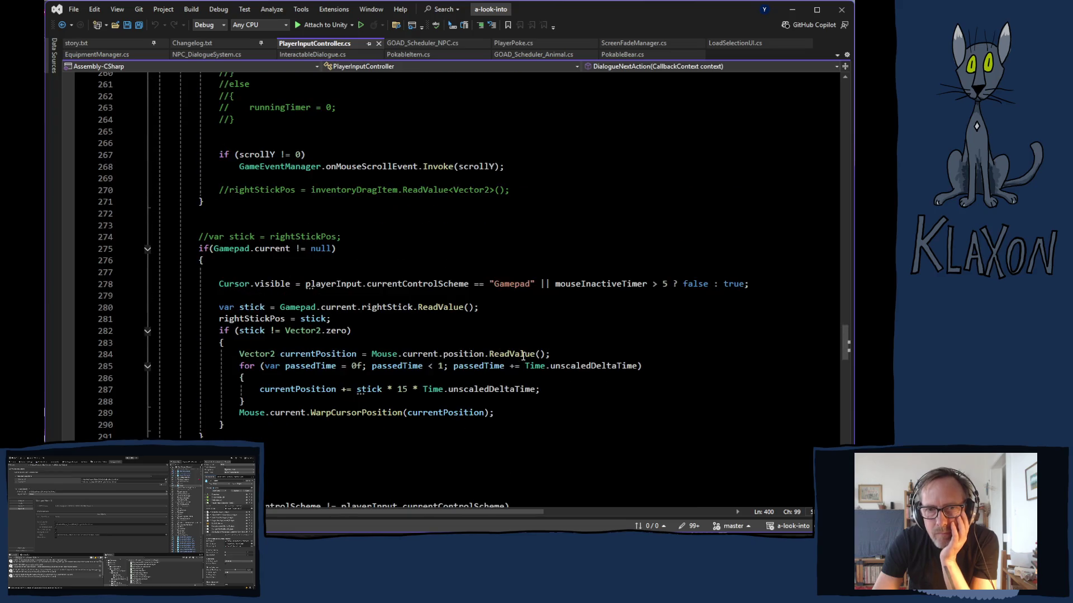
scroll(523, 353, up, 20)
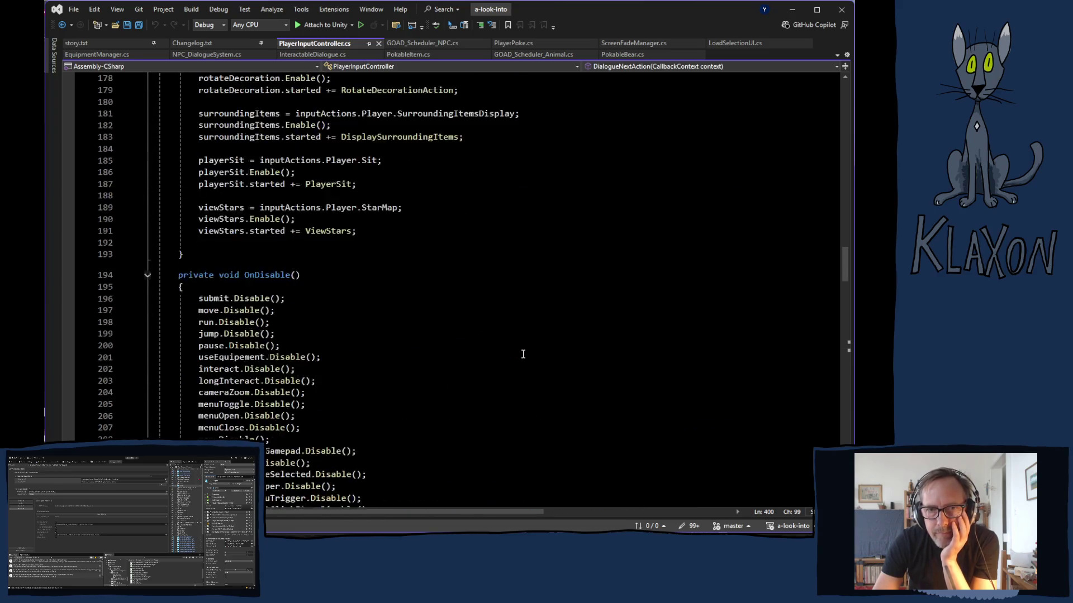
scroll(522, 354, up, 20)
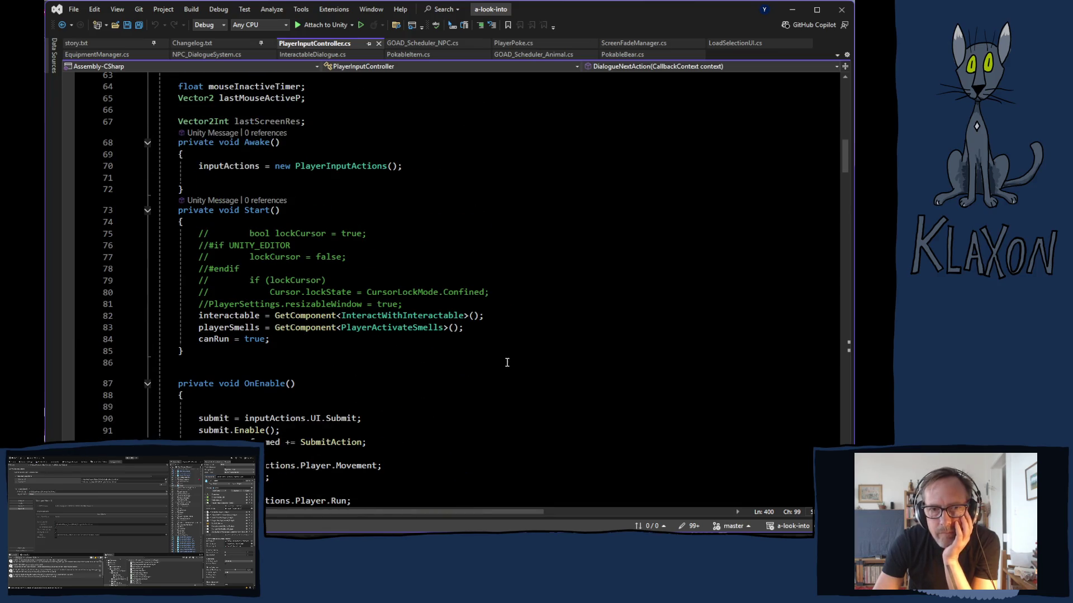
scroll(453, 357, up, 7)
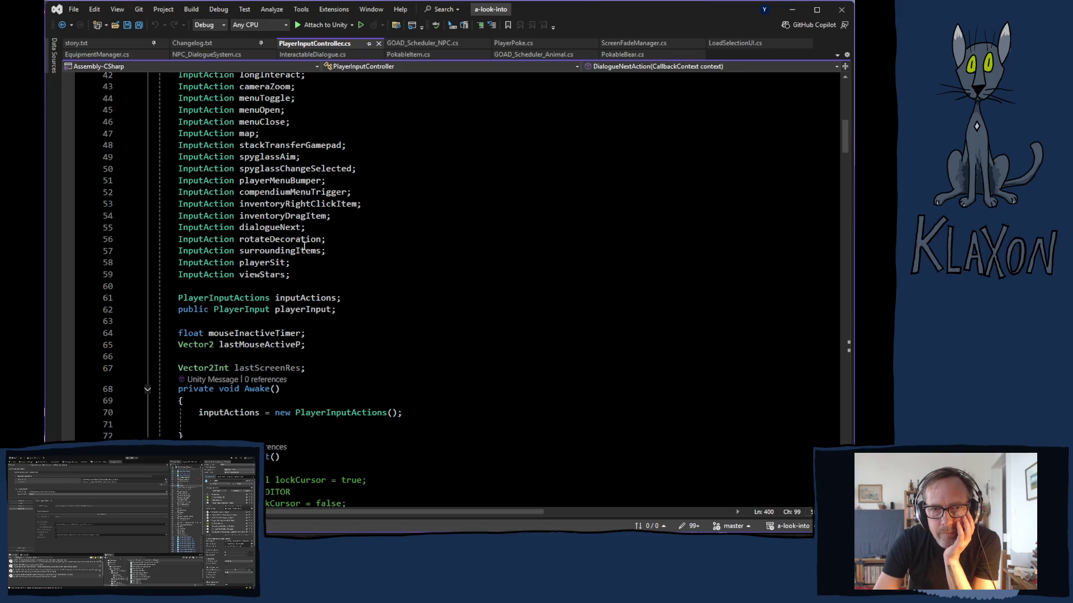
Highlight every use of dialogueNext and follow it down to its setup in OnEnable.
click(273, 227)
scroll(468, 341, down, 8)
scroll(470, 352, down, 16)
scroll(472, 358, down, 12)
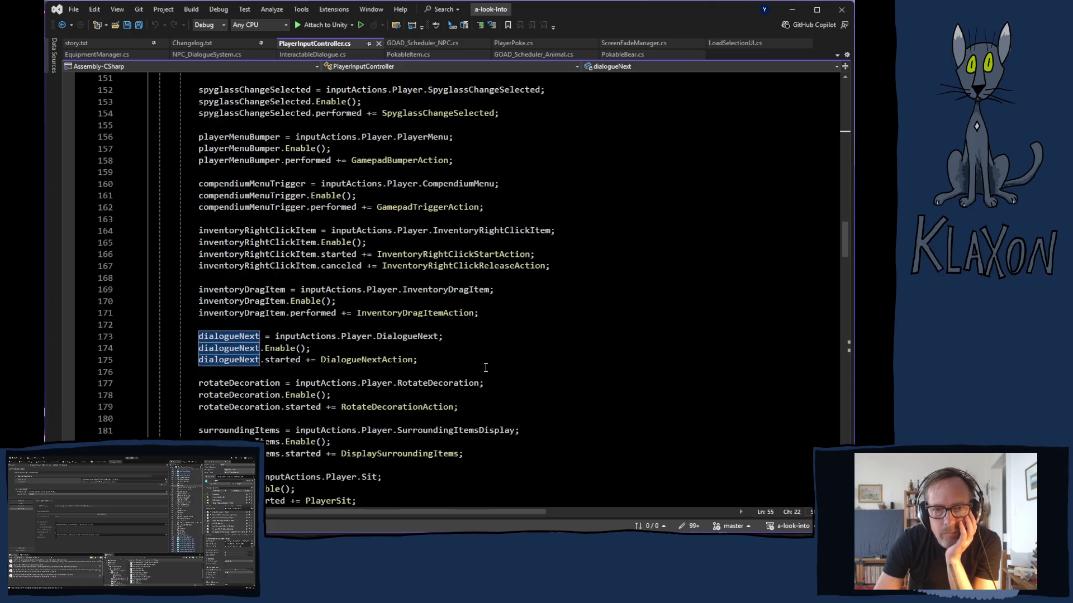
Jump to DialogueNextAction at line 400 and select onDialogueNextEvent for a solution-wide search.
mouse_move(347, 363)
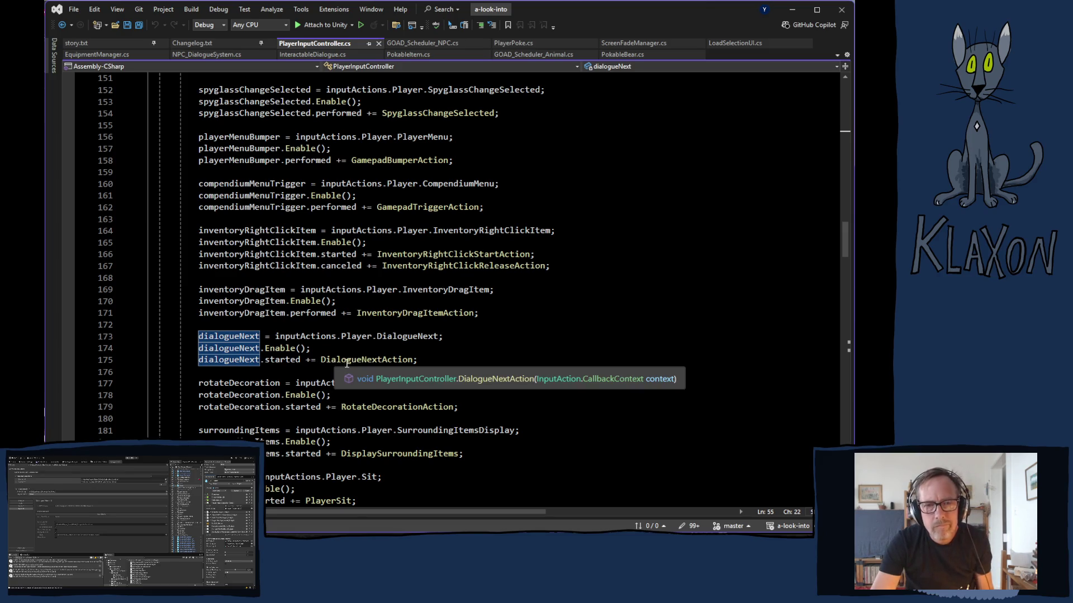
key(ctrl)
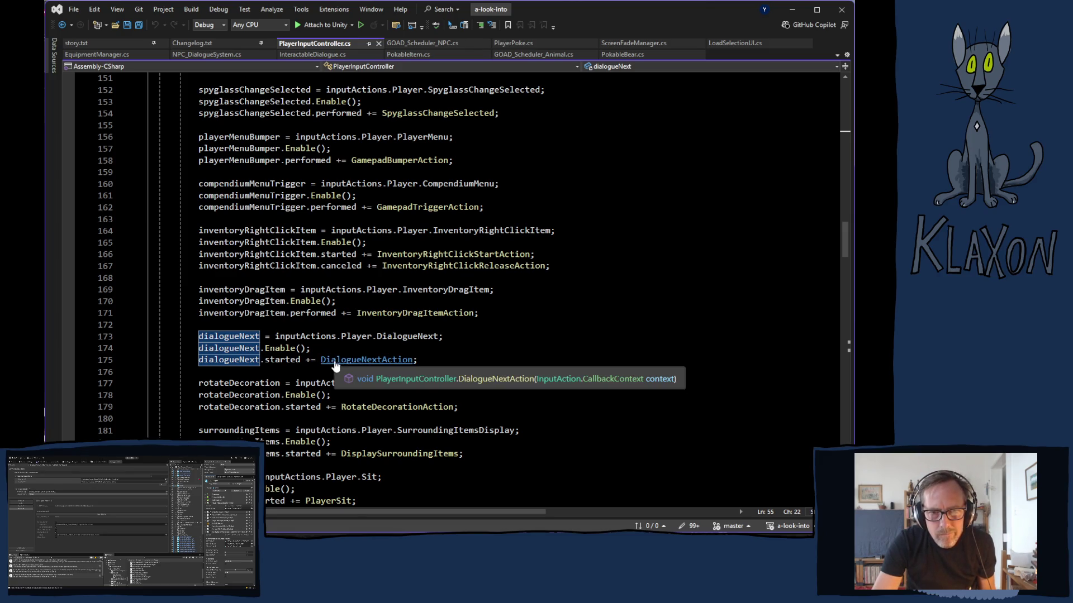
ctrl+click(335, 361)
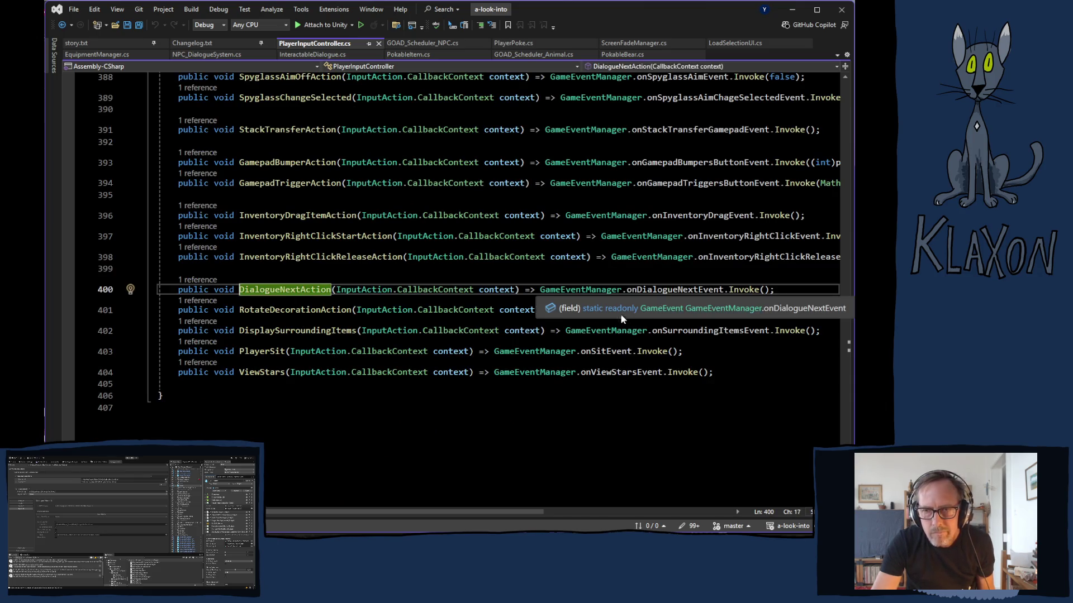
click(664, 288)
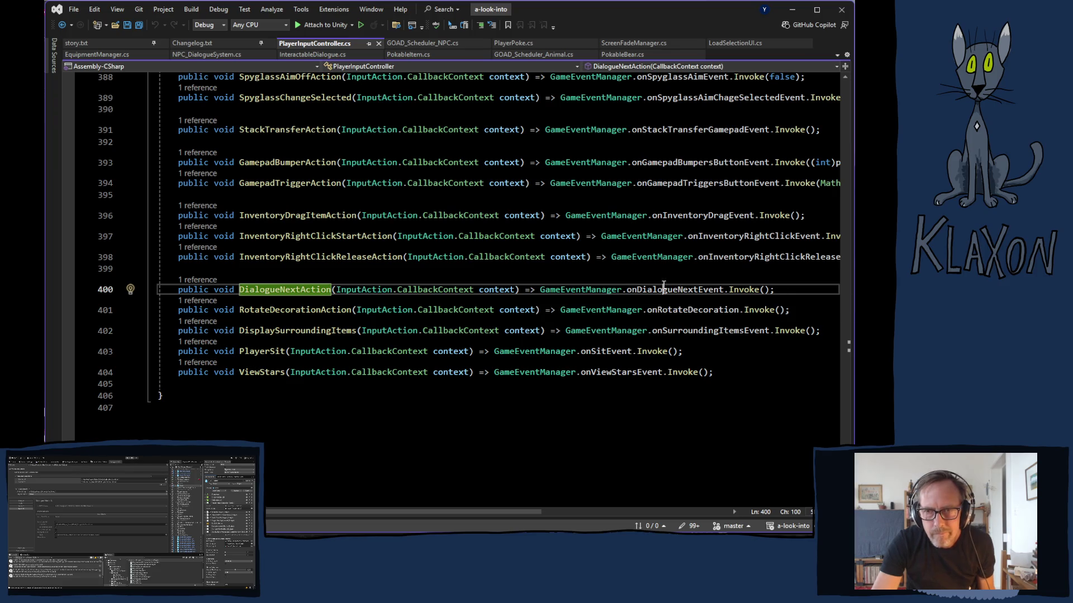
double_click(663, 288)
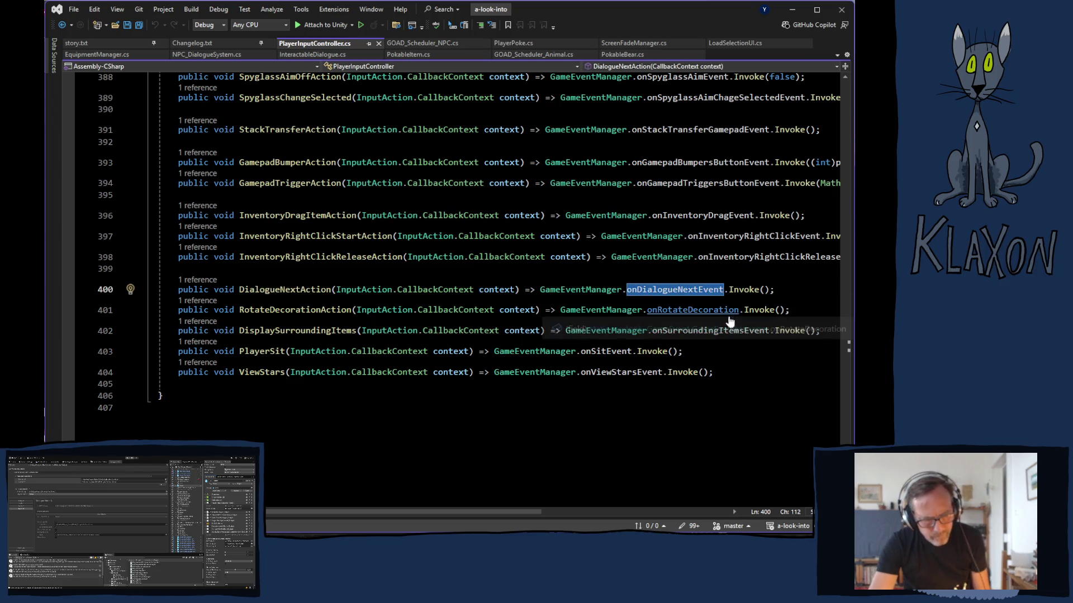
key(ctrl+shift+f)
Find onDialogueNextEvent across the solution, view its GameEventManager.cs declaration, and return to PlayerInputController.cs.
key(Return)
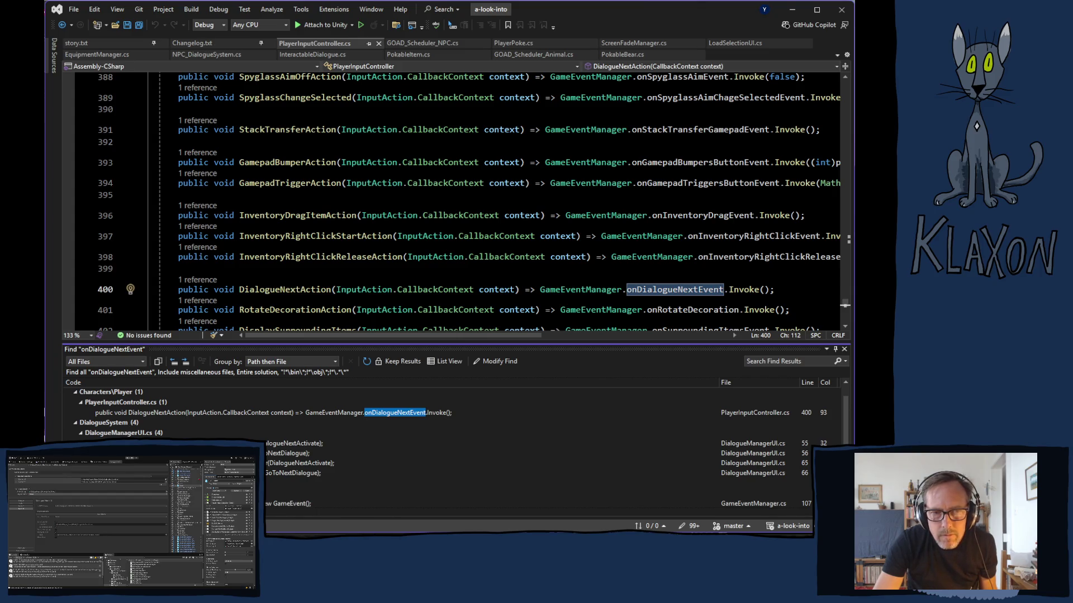
double_click(290, 503)
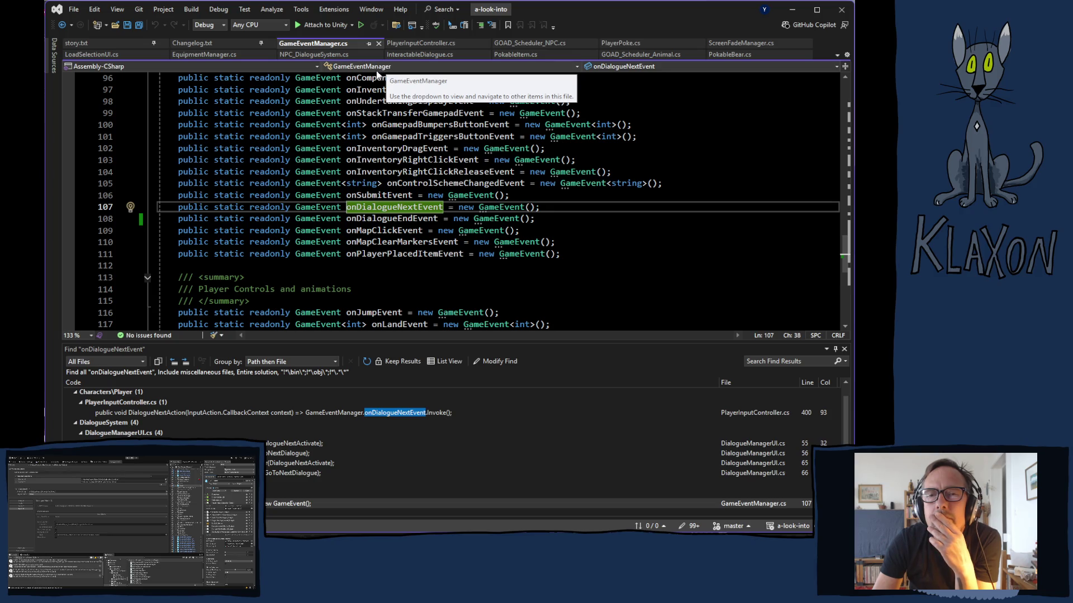
click(416, 47)
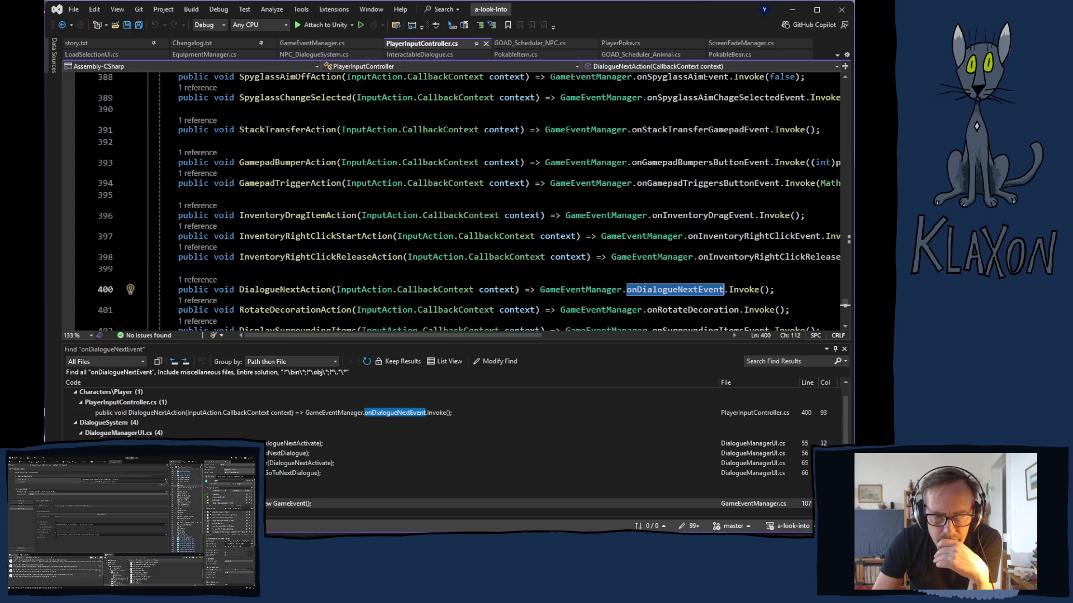
Follow the listener to DialogueManagerUI.cs's GoToNextDialogue, highlight currentIndex uses, then switch to Player.log.
double_click(268, 454)
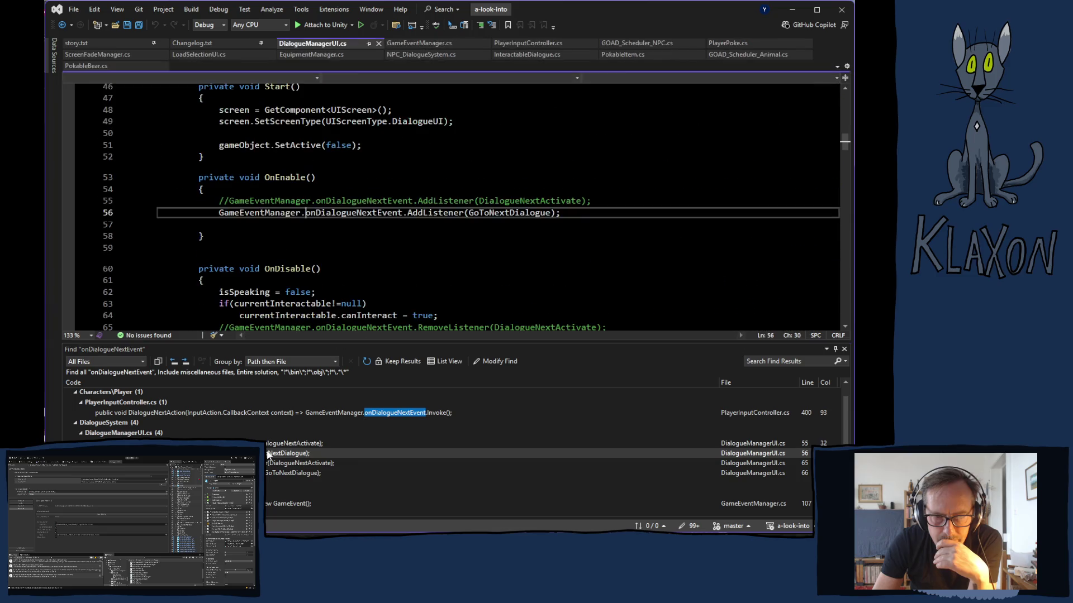
double_click(504, 214)
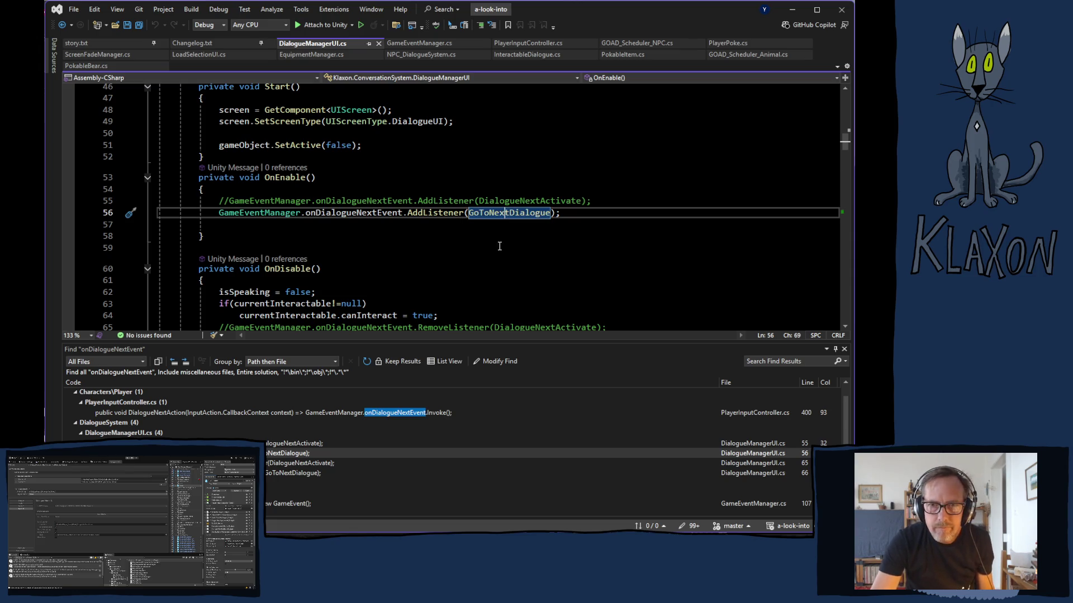
key(F12)
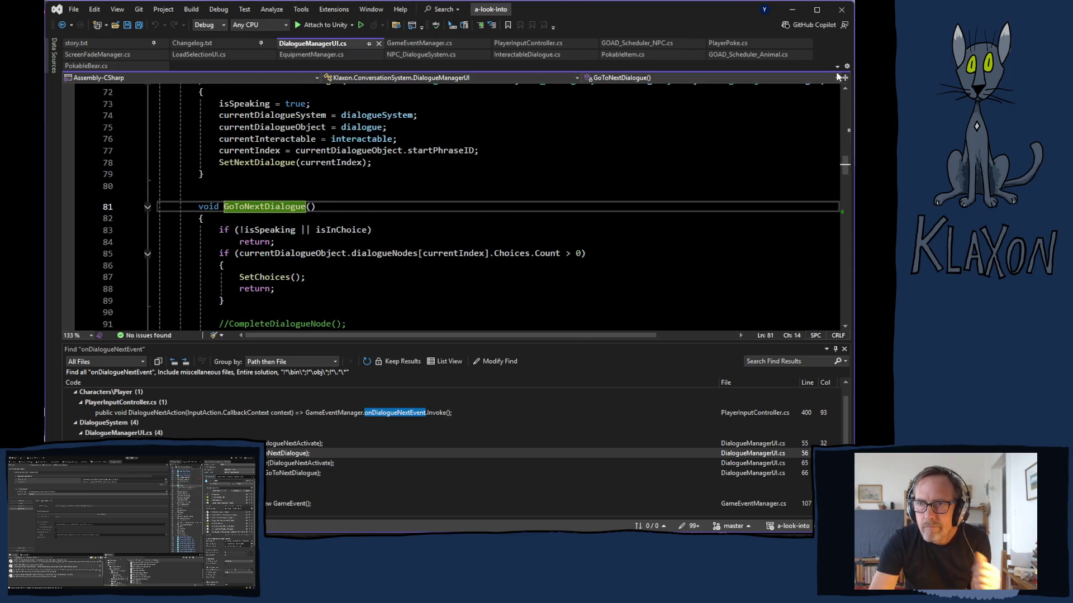
click(844, 349)
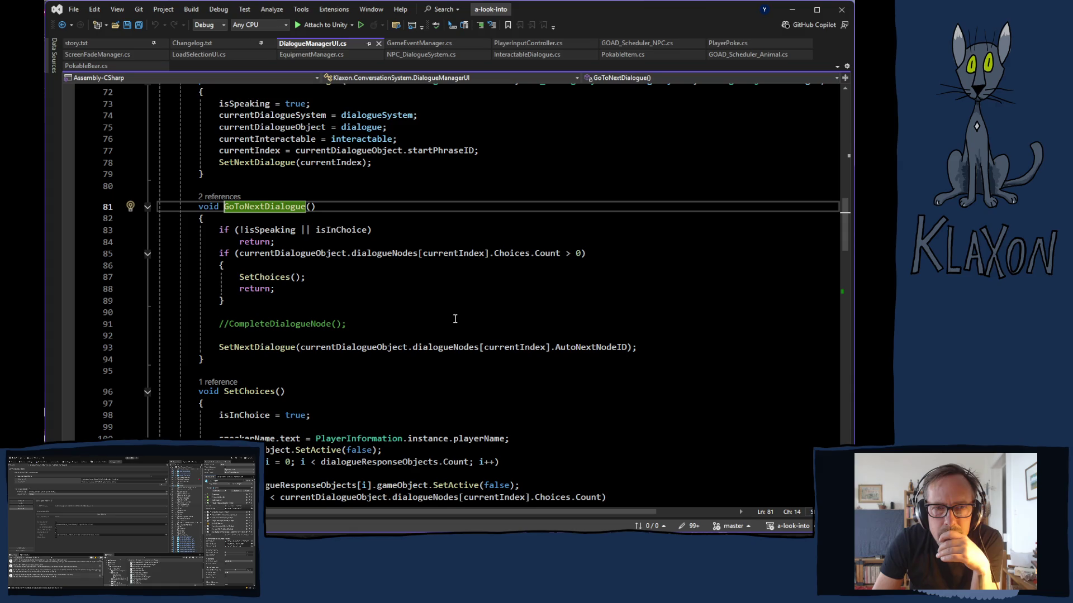
click(455, 254)
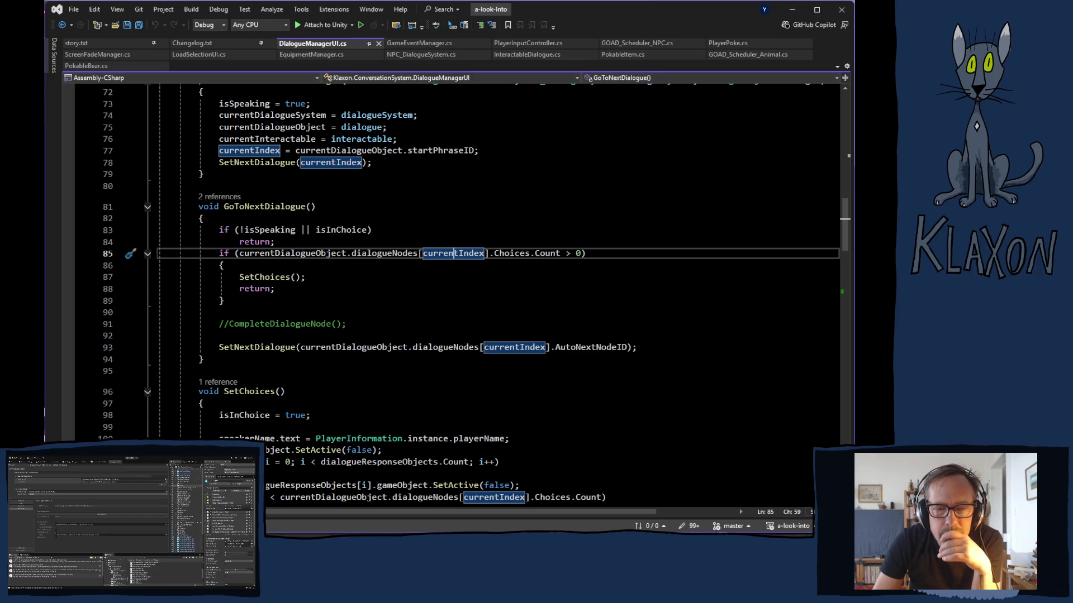
key(alt+Tab)
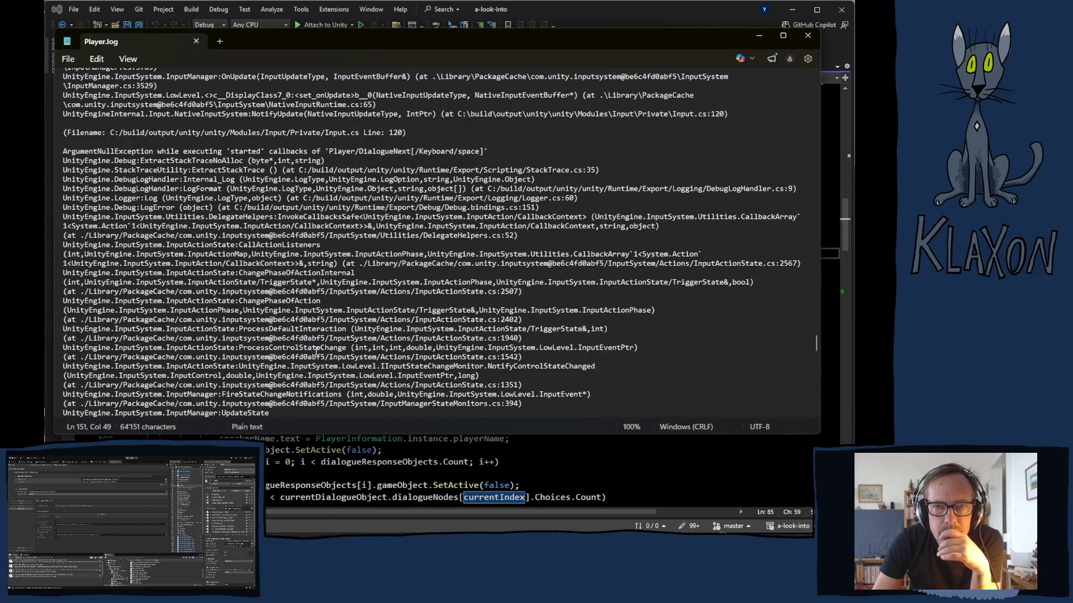
scroll(329, 337, down, 10)
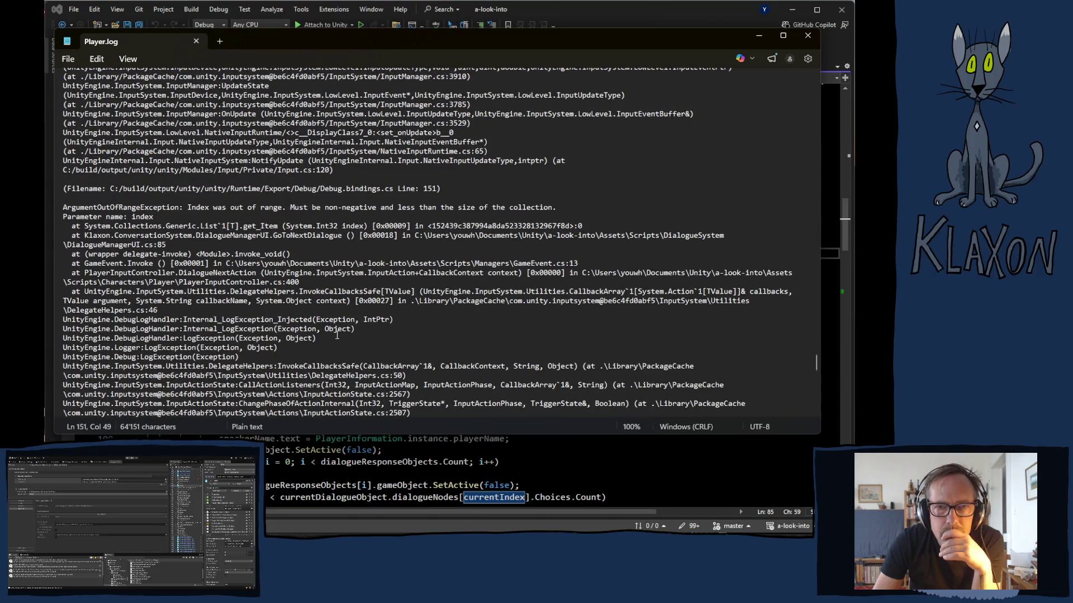
scroll(336, 334, down, 10)
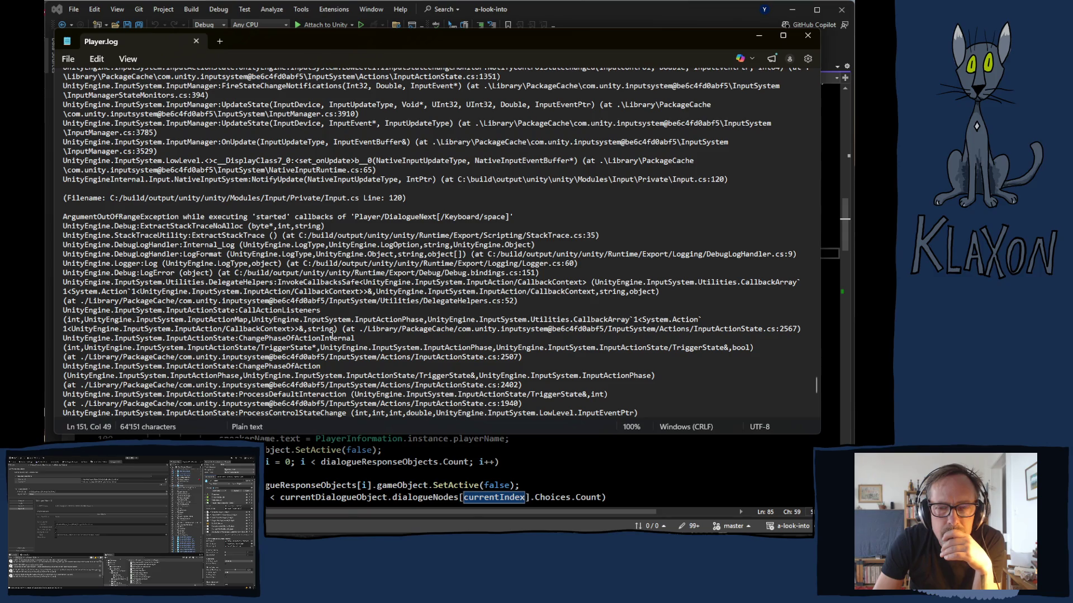
scroll(332, 335, down, 1)
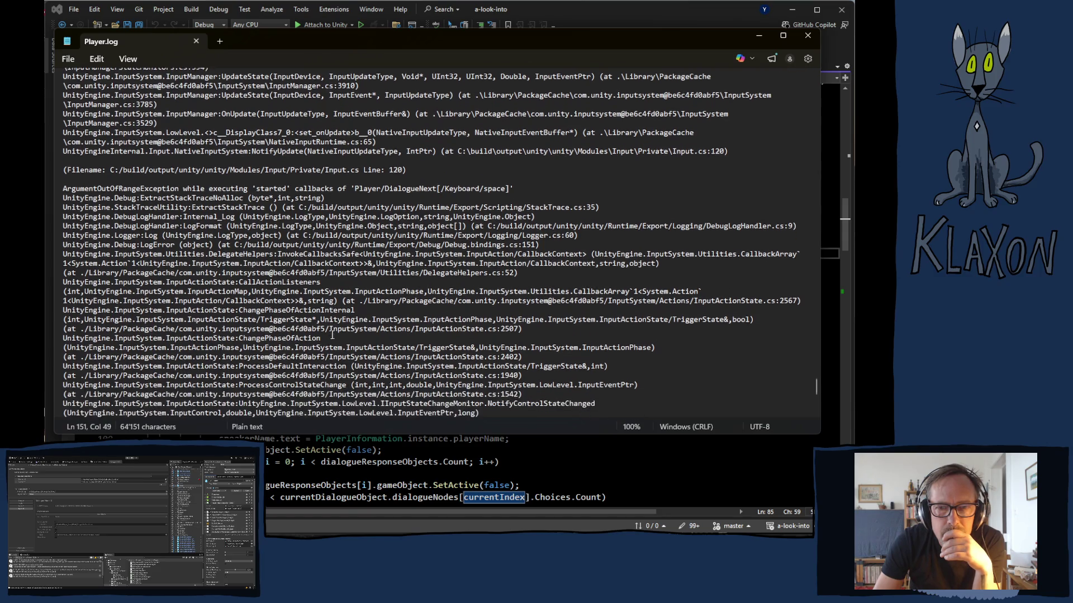
scroll(332, 336, down, 3)
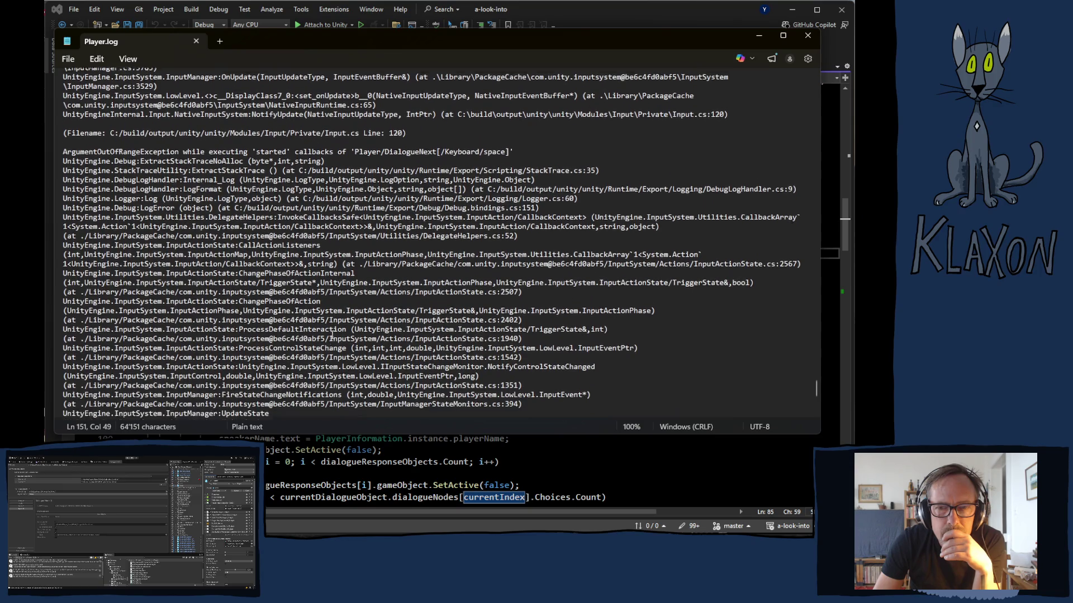
scroll(333, 335, down, 5)
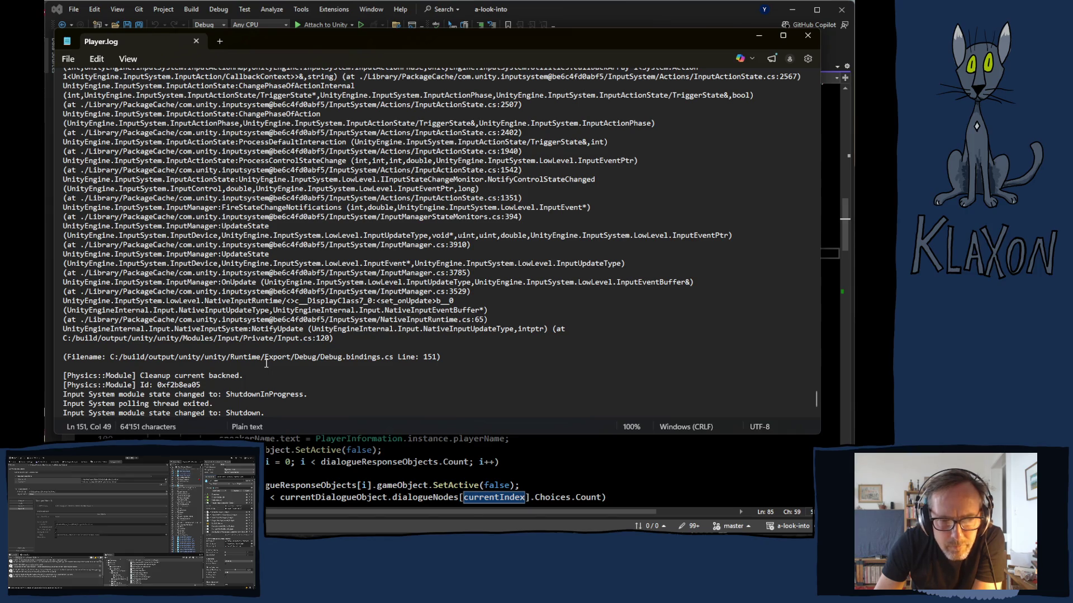
scroll(266, 364, down, 2)
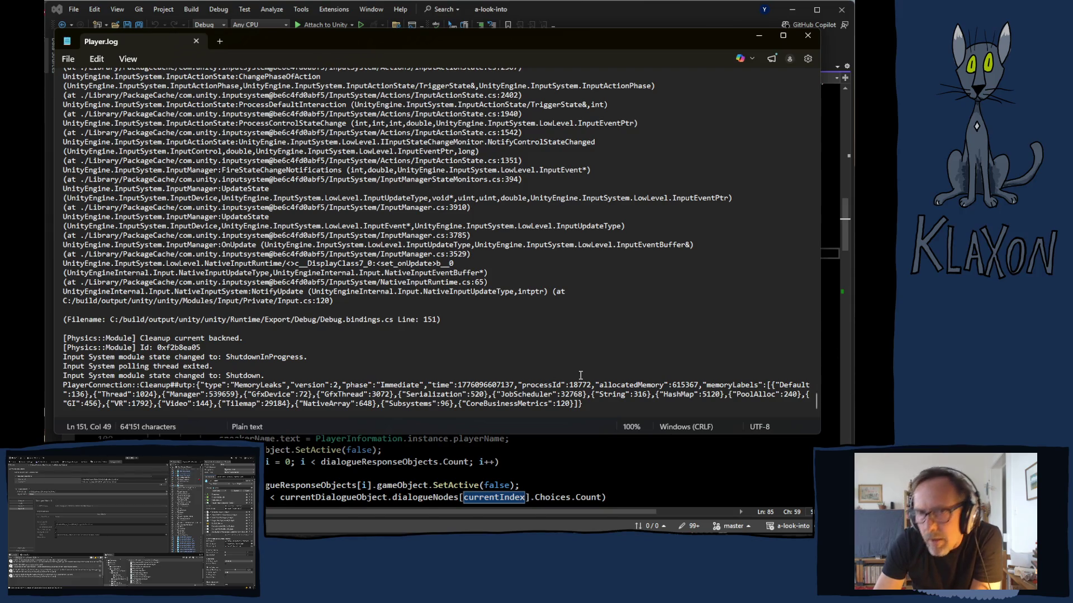
scroll(658, 92, up, 6)
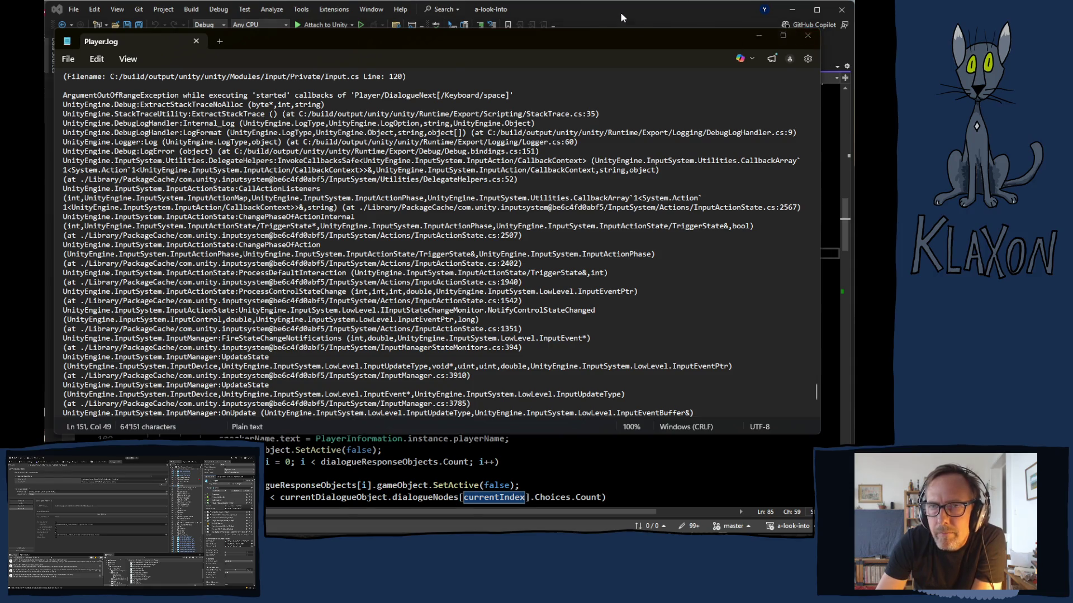
click(807, 37)
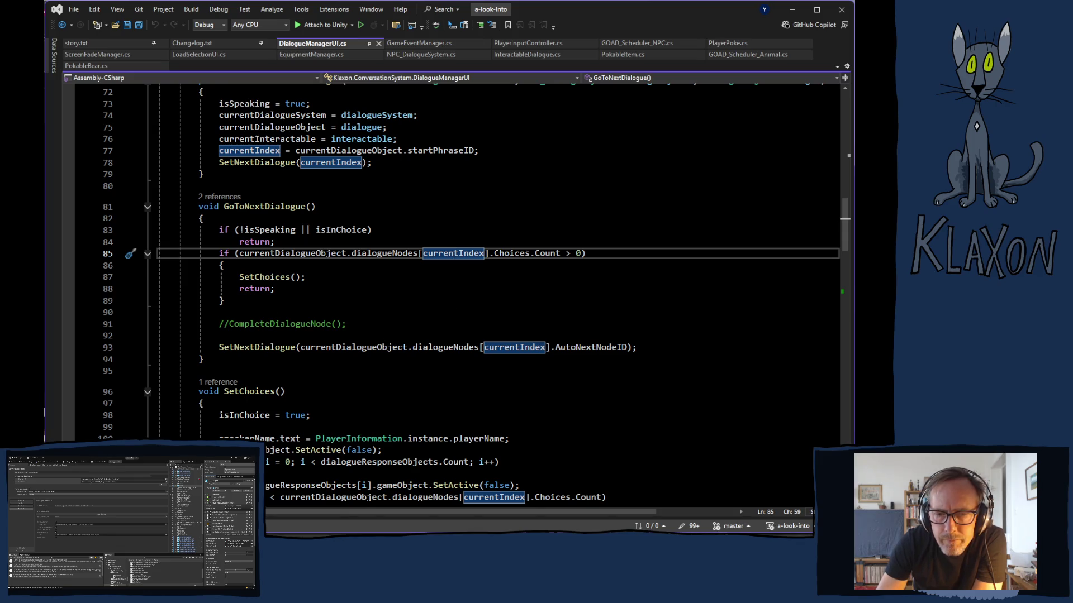
key(alt+Tab)
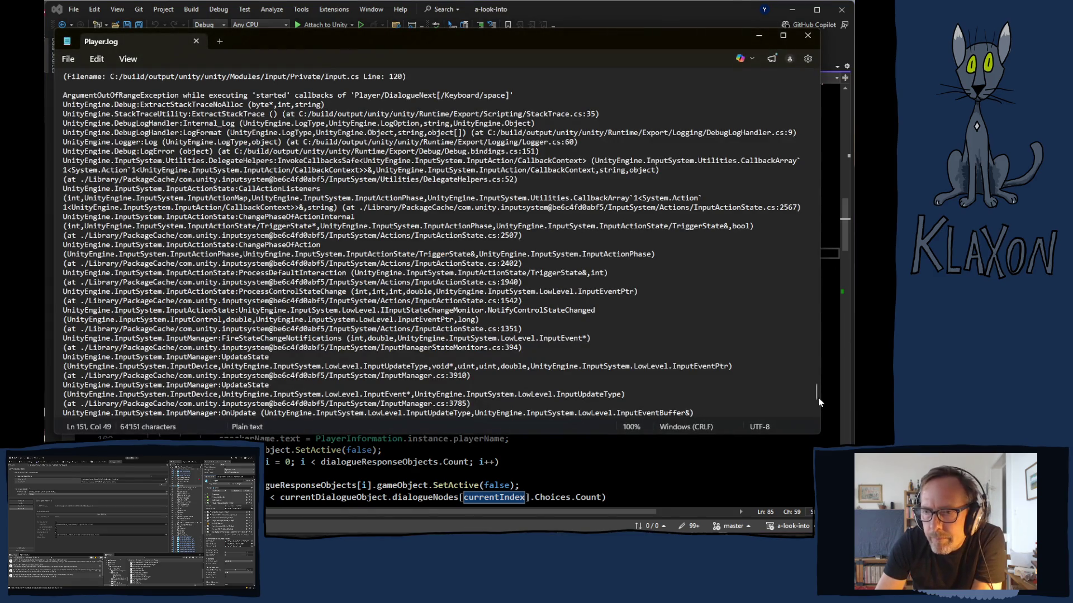
drag(816, 395, 815, 258)
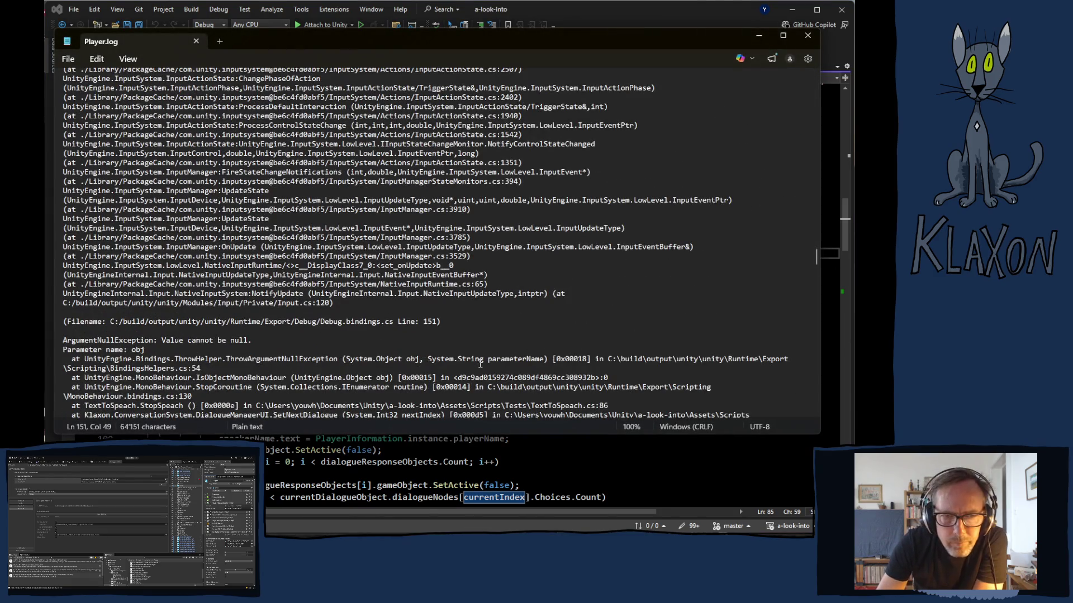
Scroll Player.log to the ArgumentNullException stack trace through TextToSpeach.StopSpeach.
scroll(428, 349, down, 2)
scroll(430, 351, up, 4)
scroll(433, 354, down, 4)
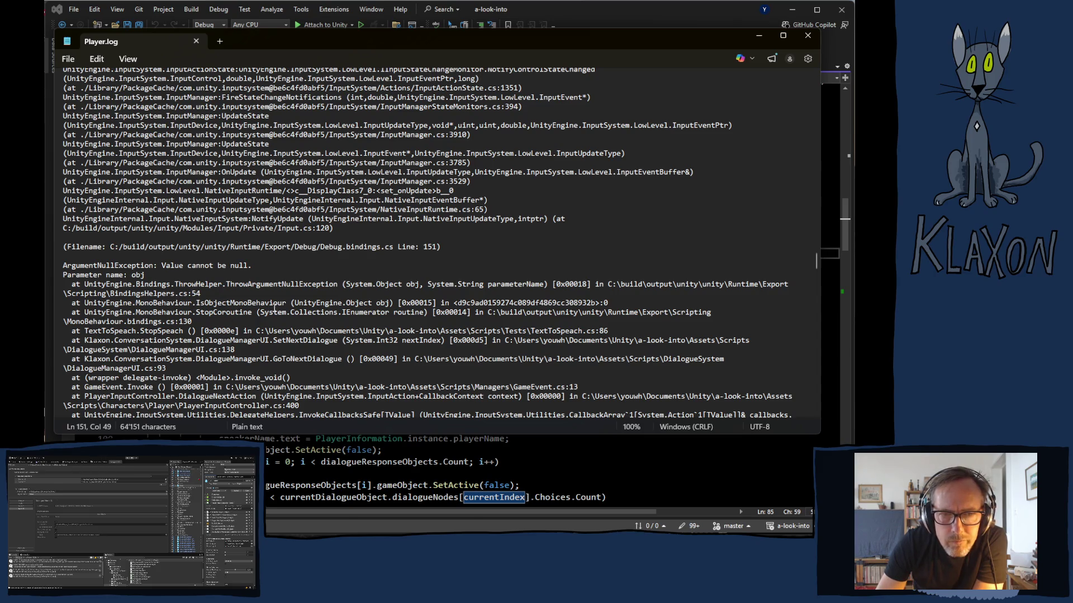
scroll(297, 311, down, 6)
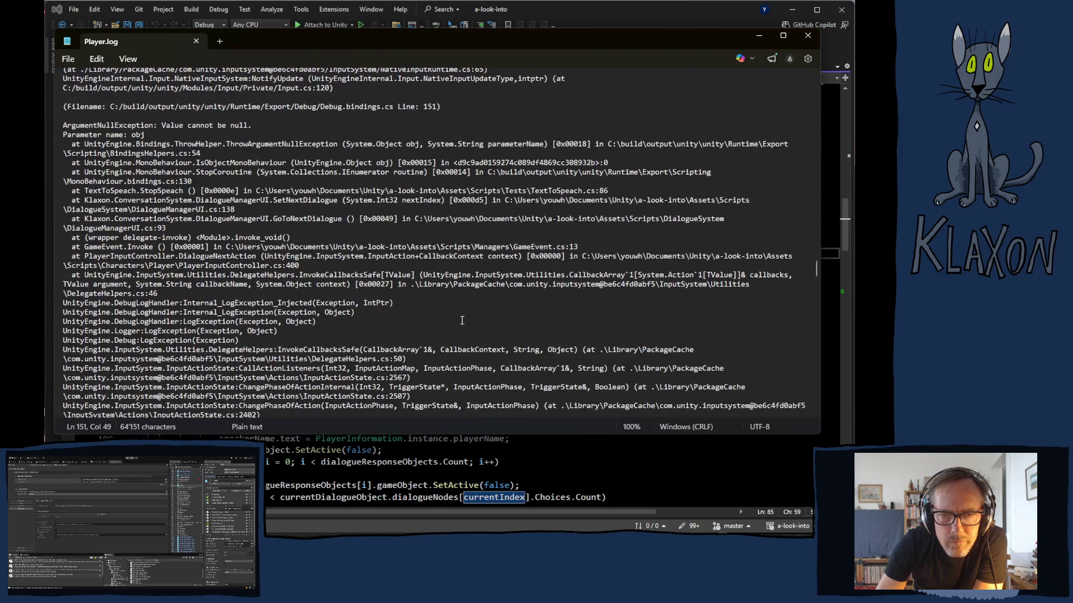
scroll(461, 320, down, 4)
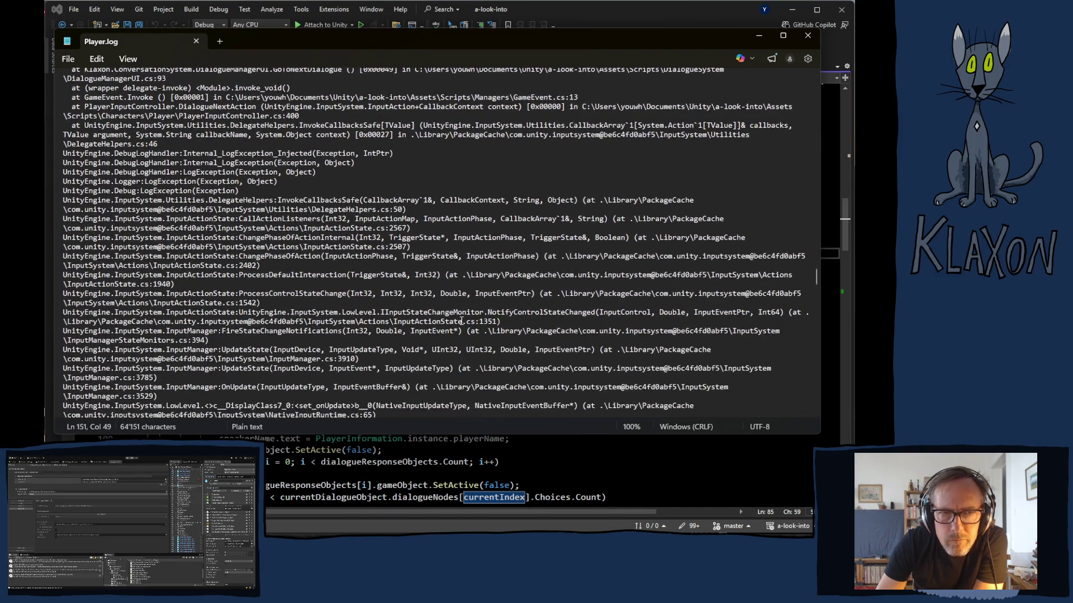
scroll(461, 320, down, 3)
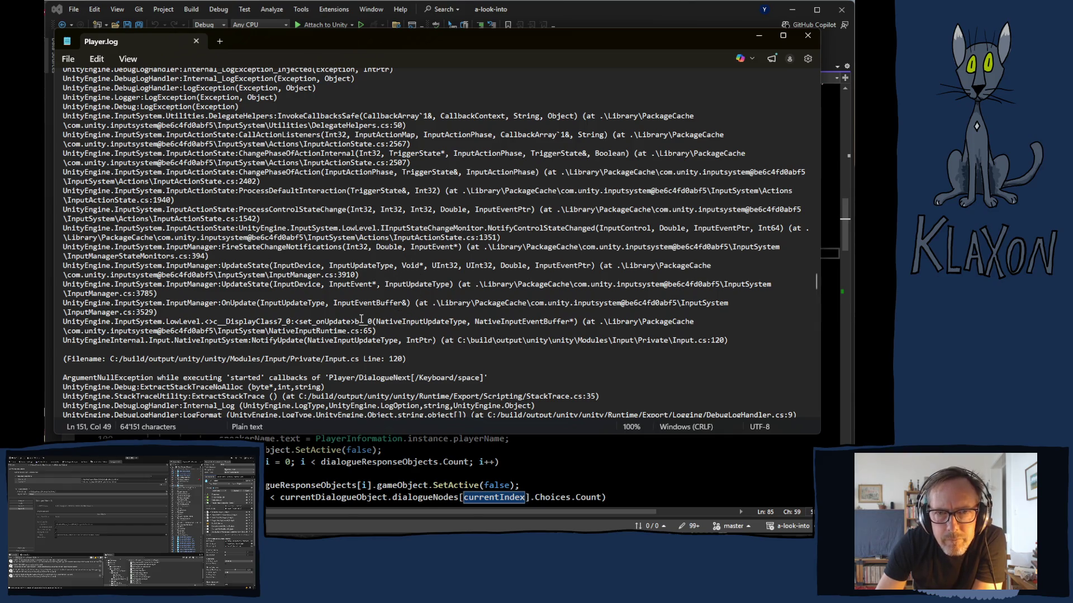
scroll(380, 318, up, 6)
scroll(385, 309, up, 5)
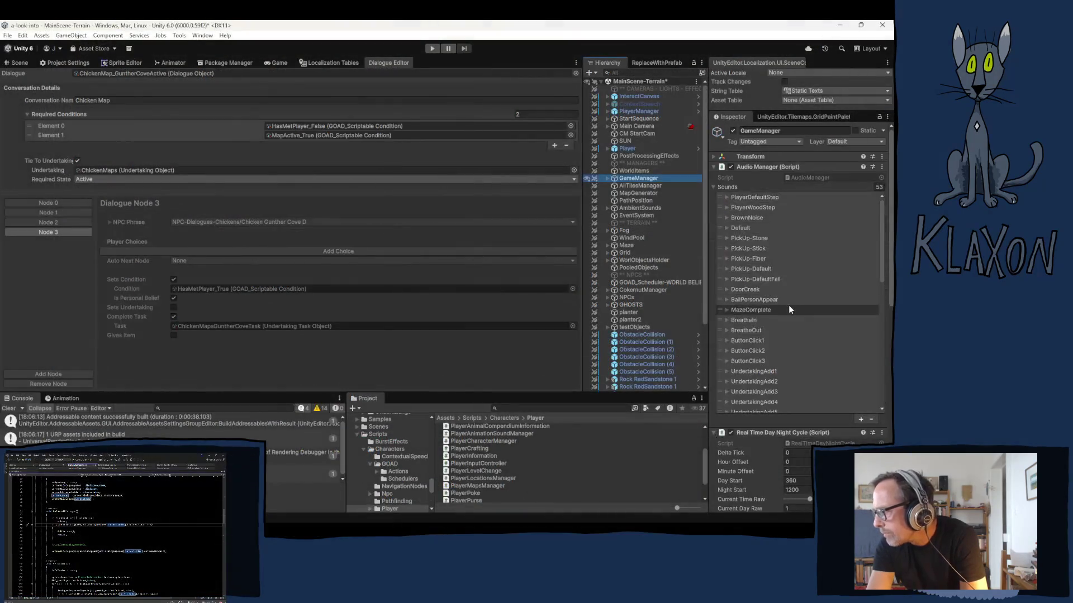
Collapse GameManager's Audio Manager and Day Night Cycle components and open the Text To Speach script.
scroll(789, 305, down, 3)
click(747, 167)
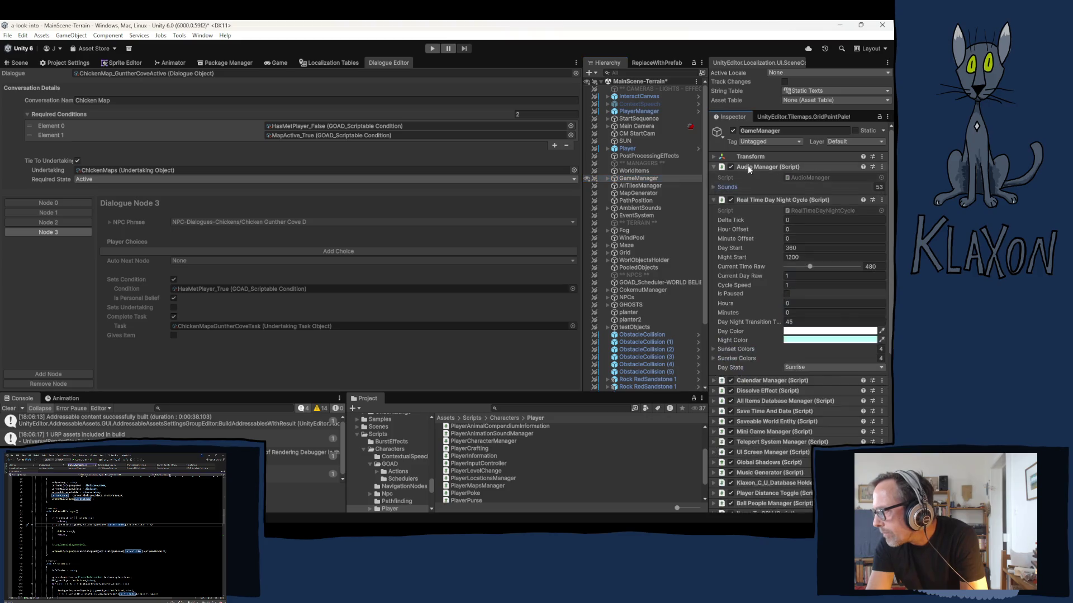
click(748, 178)
scroll(755, 300, down, 3)
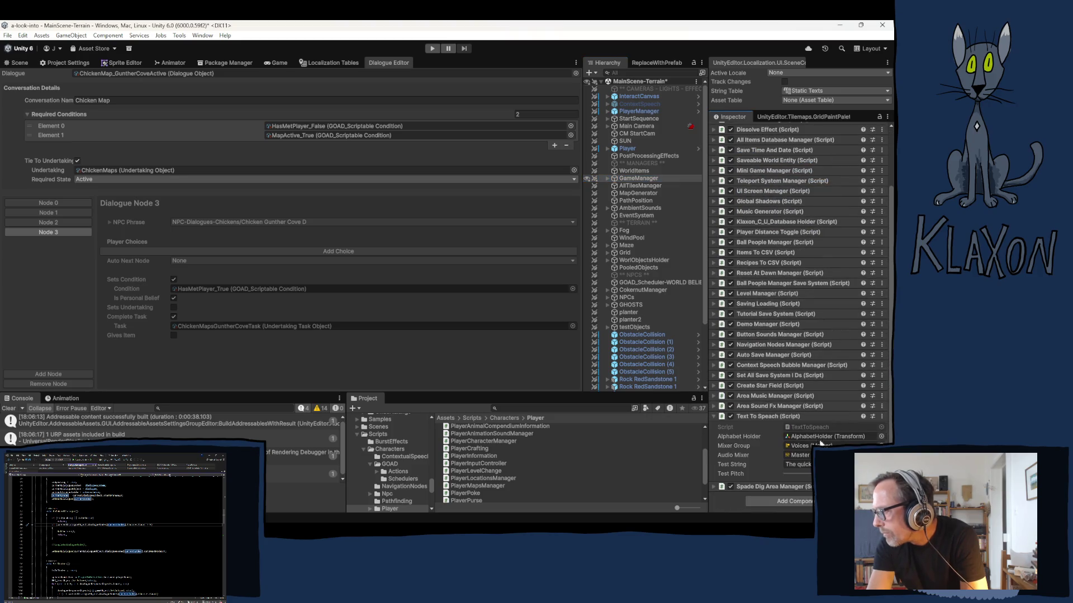
double_click(806, 426)
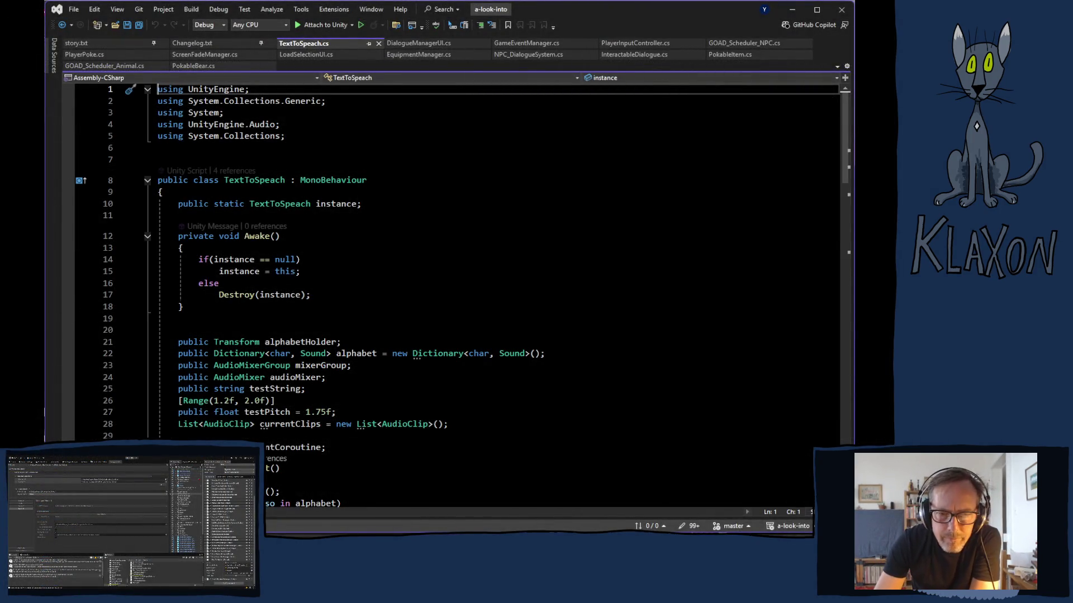
click(334, 511)
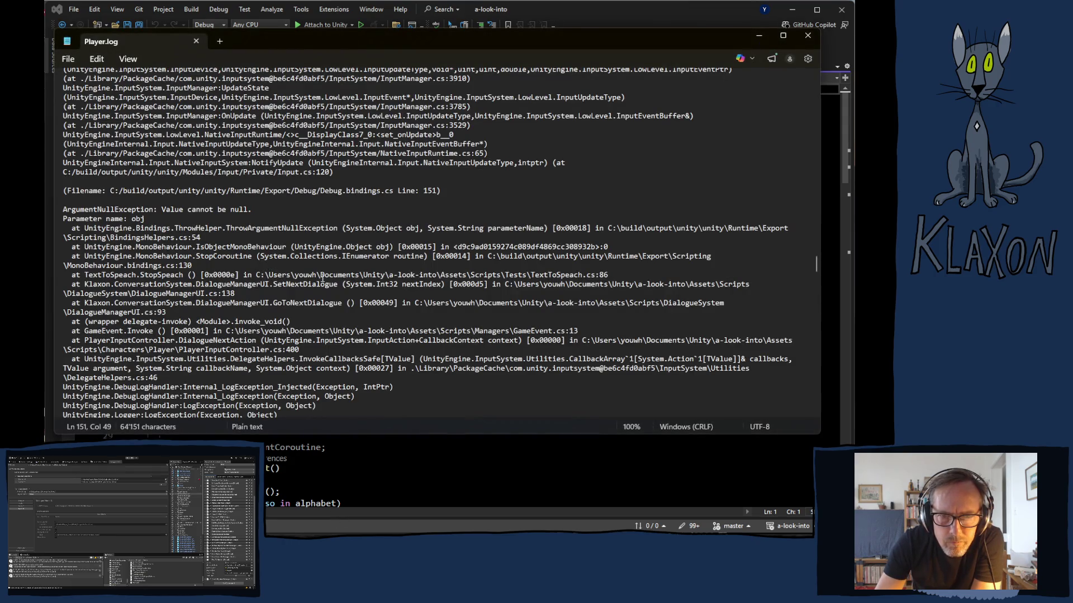
Compare TextToSpeach.cs's StopSpeach() with the Player.log stack trace, then return to Unity.
click(435, 468)
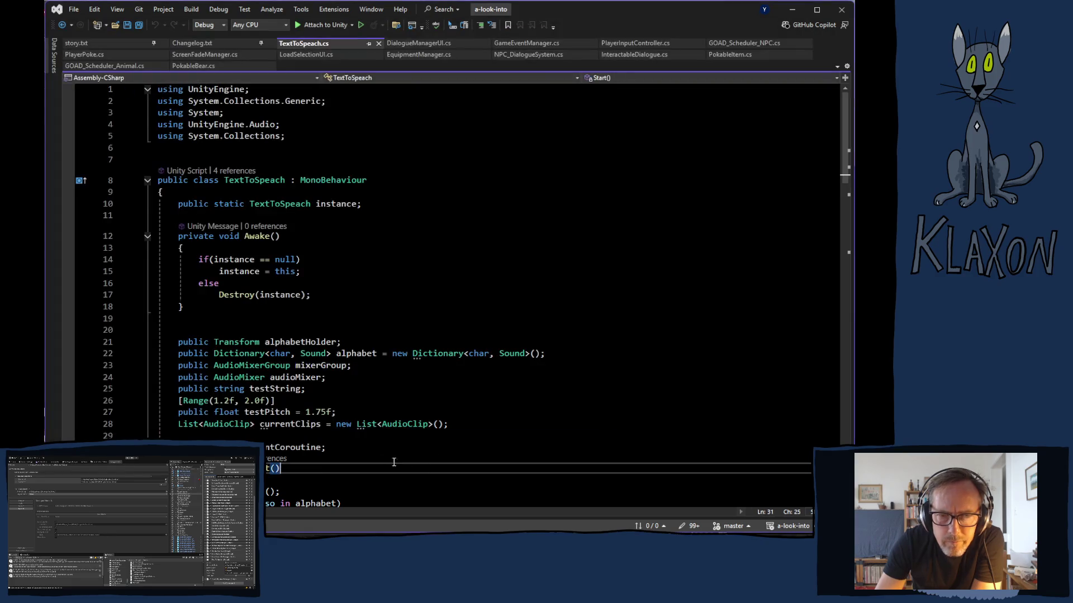
scroll(400, 429, down, 9)
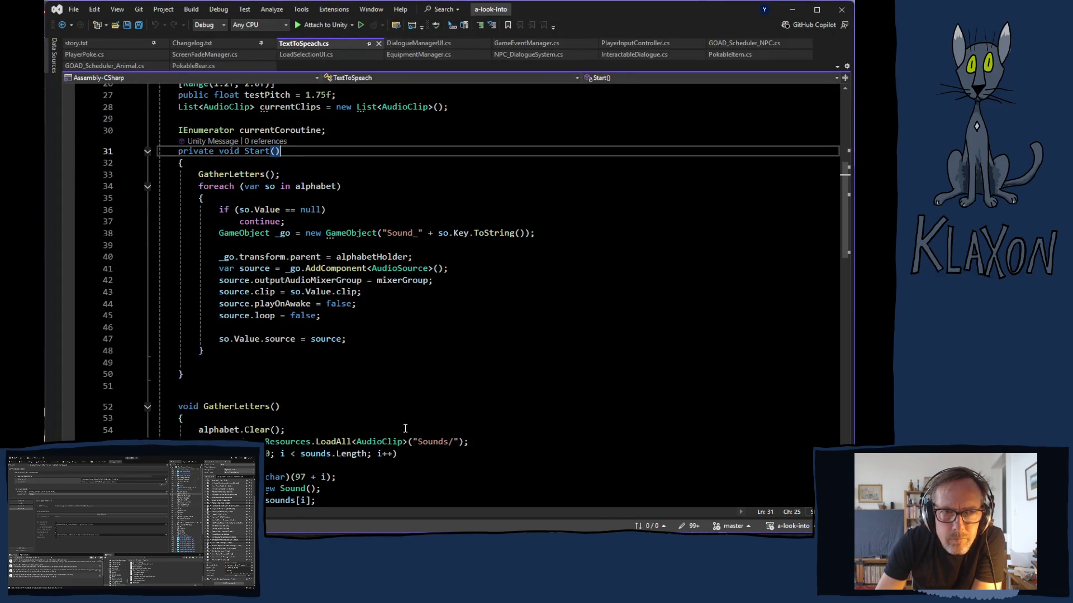
scroll(400, 429, down, 12)
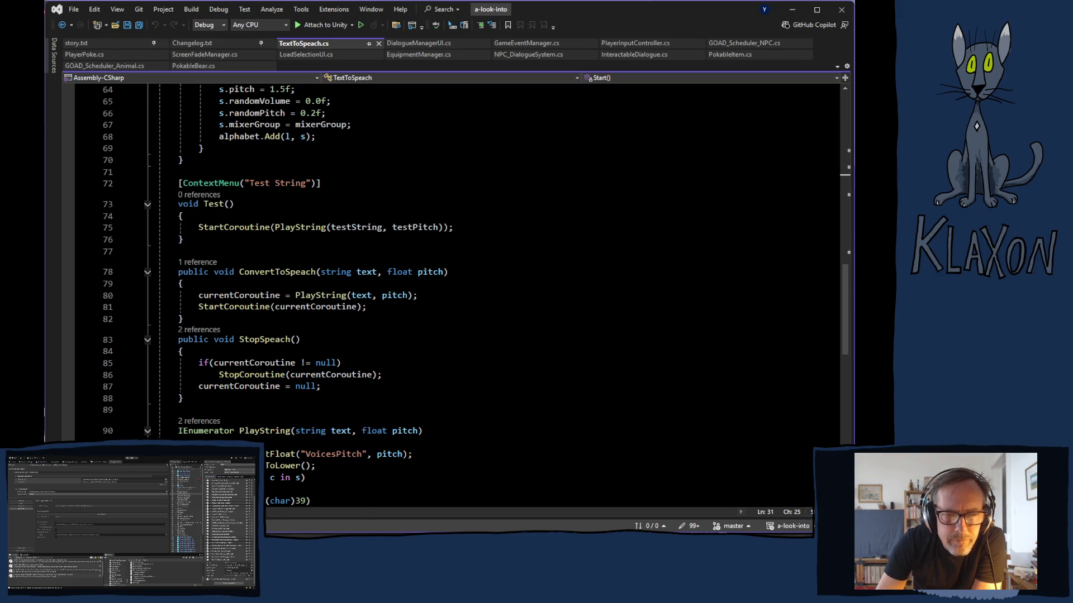
click(313, 486)
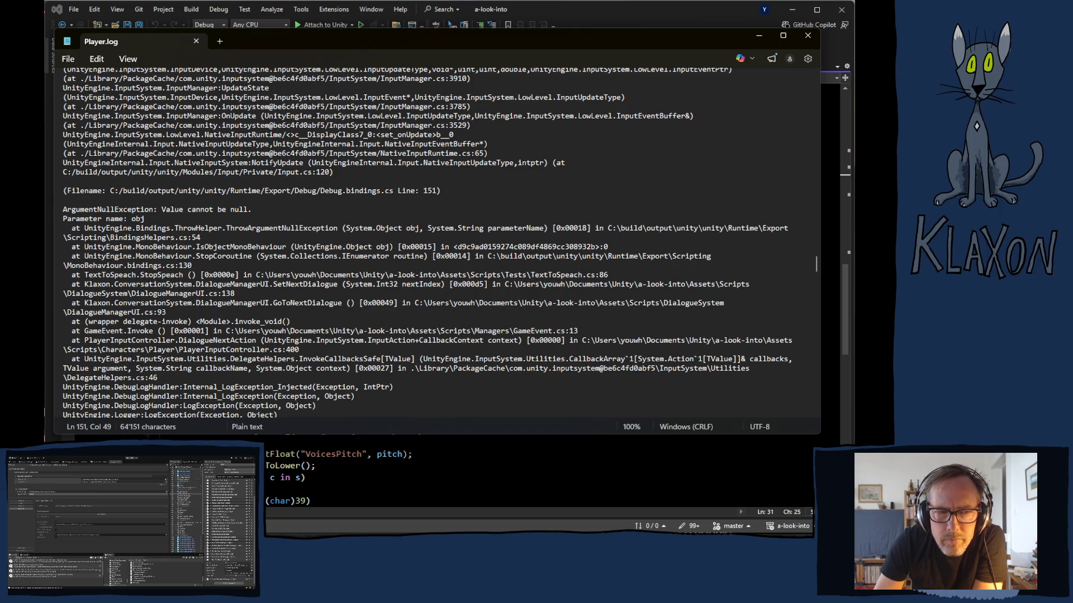
key(alt+Tab)
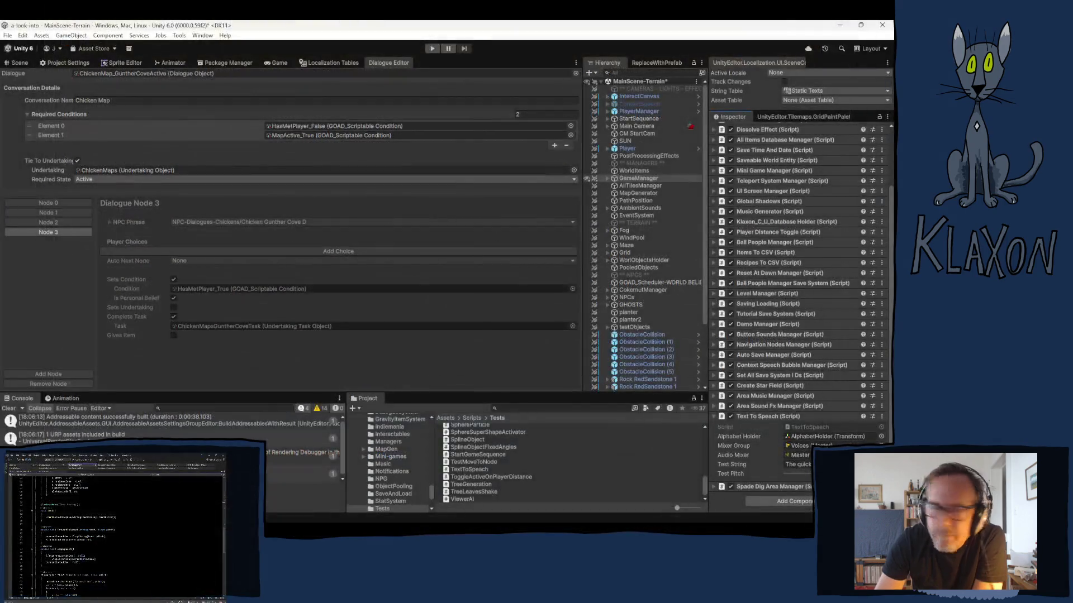
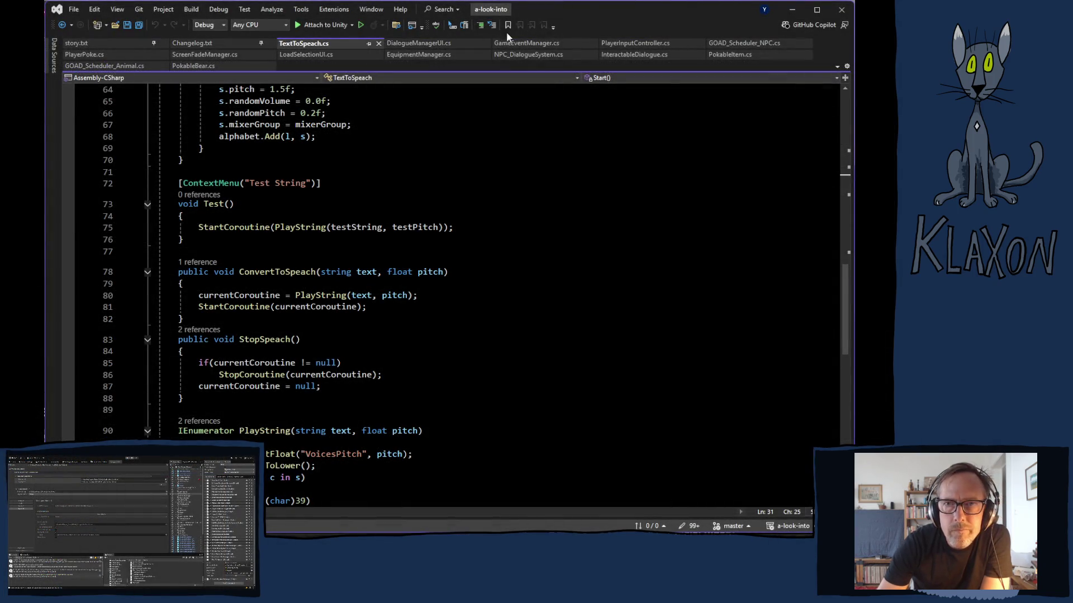
Review the DialogueNextAction handler in PlayerInputController.cs, then bring Player.log up in Notepad.
click(636, 43)
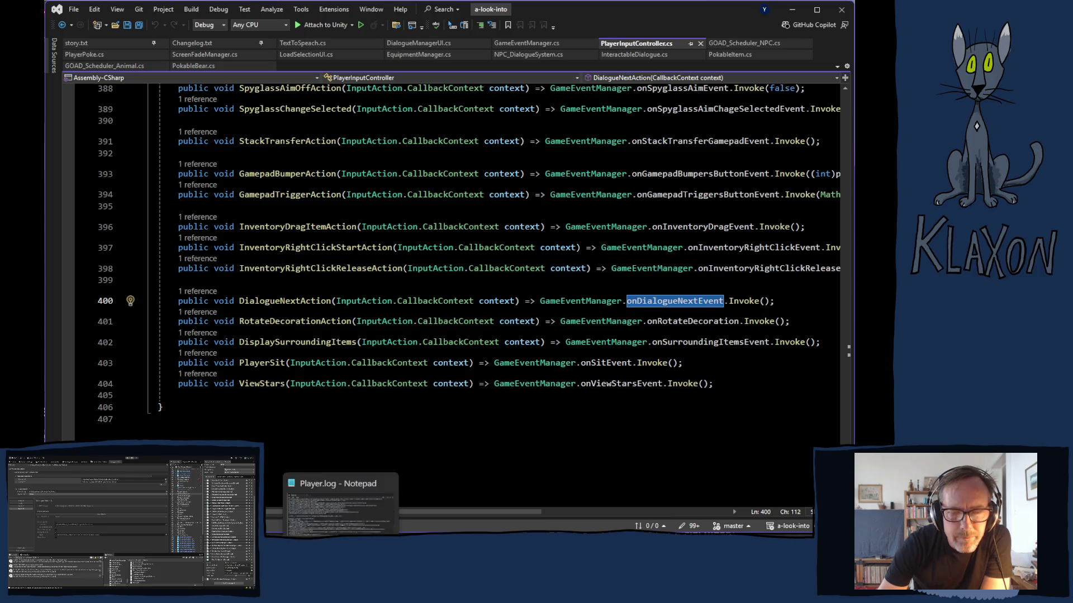
click(341, 492)
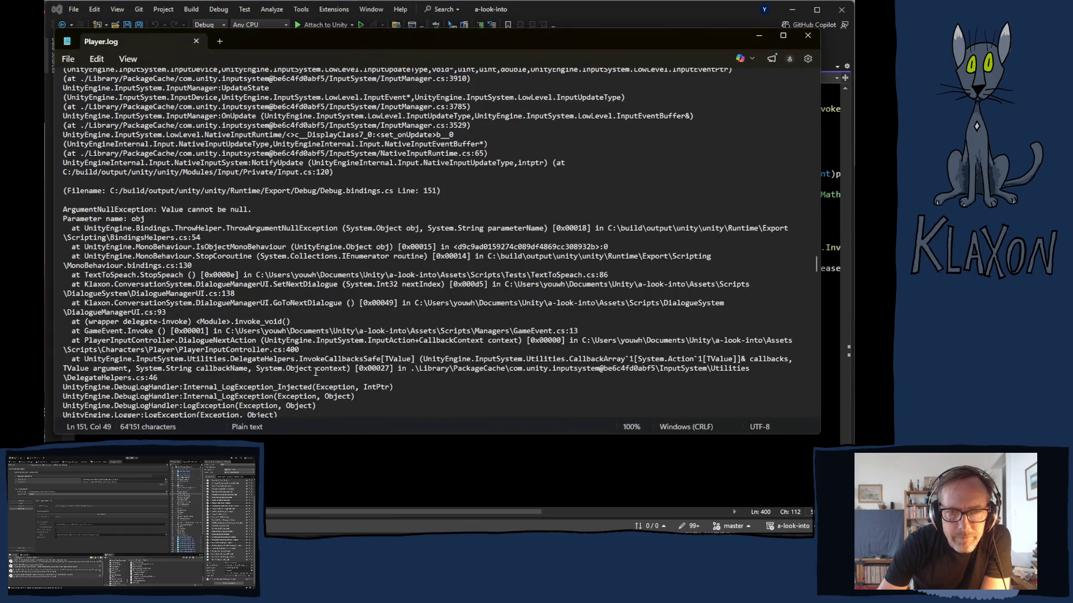
Read the ArgumentNullException trace from TextToSpeach.StopSpeech in Player.log, then return to TextToSpeach.cs.
scroll(470, 375, down, 3)
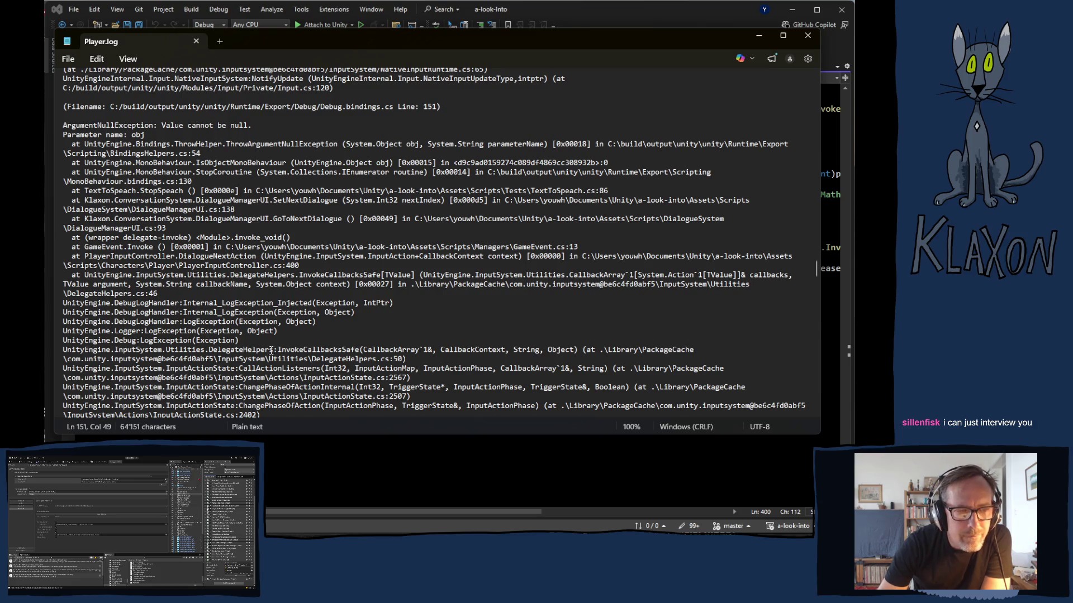
scroll(300, 342, down, 2)
scroll(312, 339, down, 3)
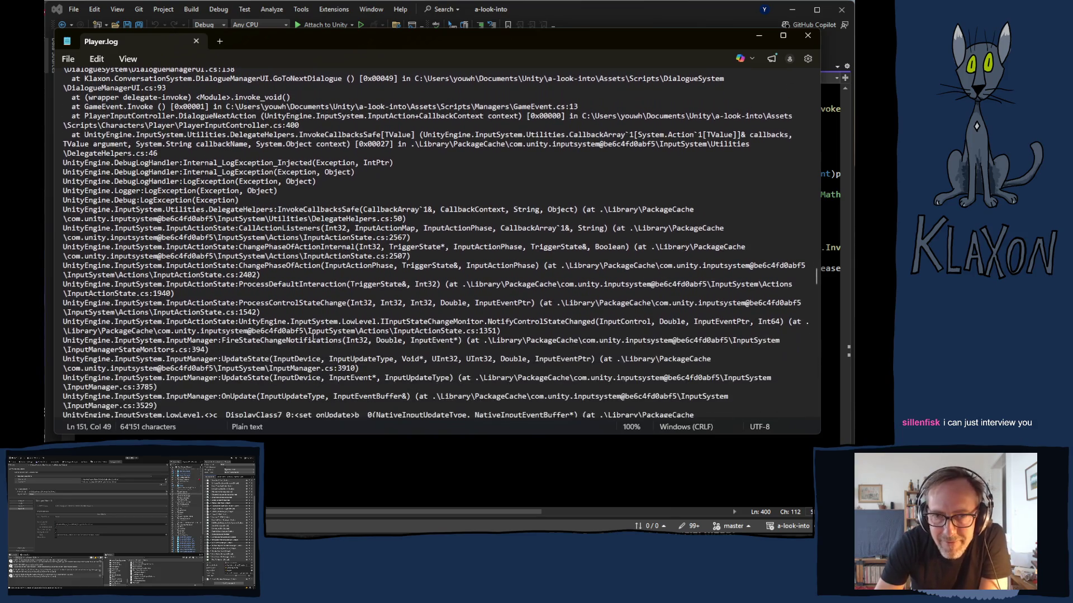
scroll(316, 338, down, 2)
scroll(320, 336, down, 3)
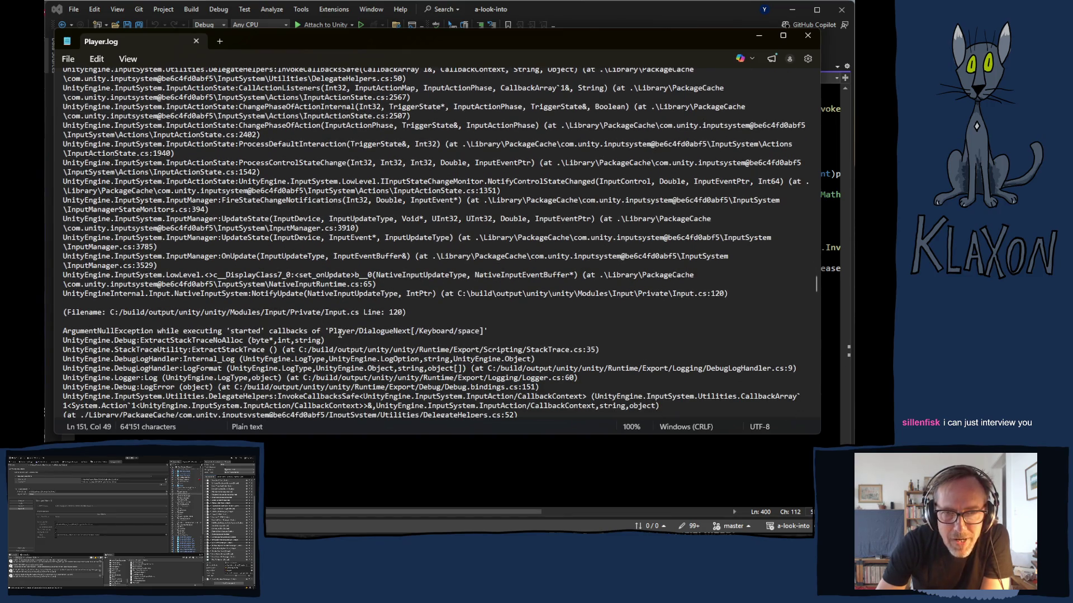
scroll(353, 318, up, 1)
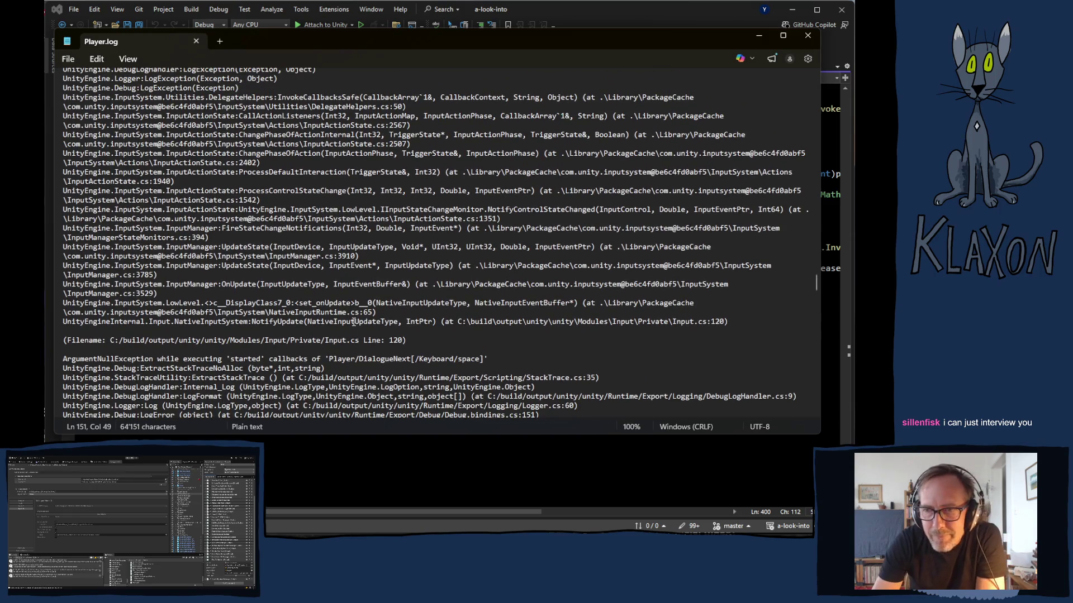
scroll(354, 318, up, 3)
scroll(357, 317, up, 6)
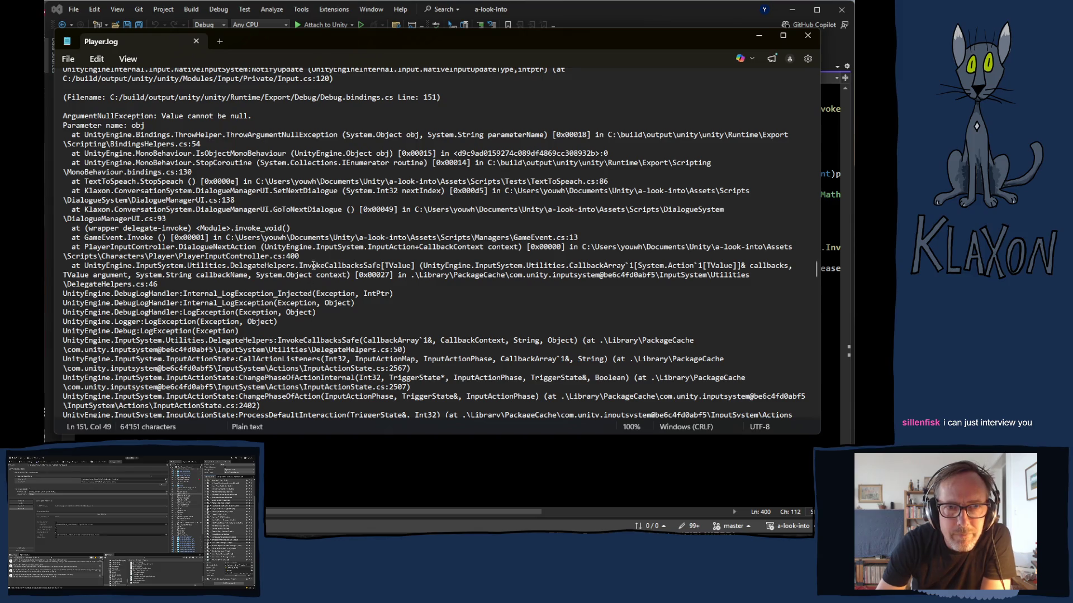
key(alt+Tab)
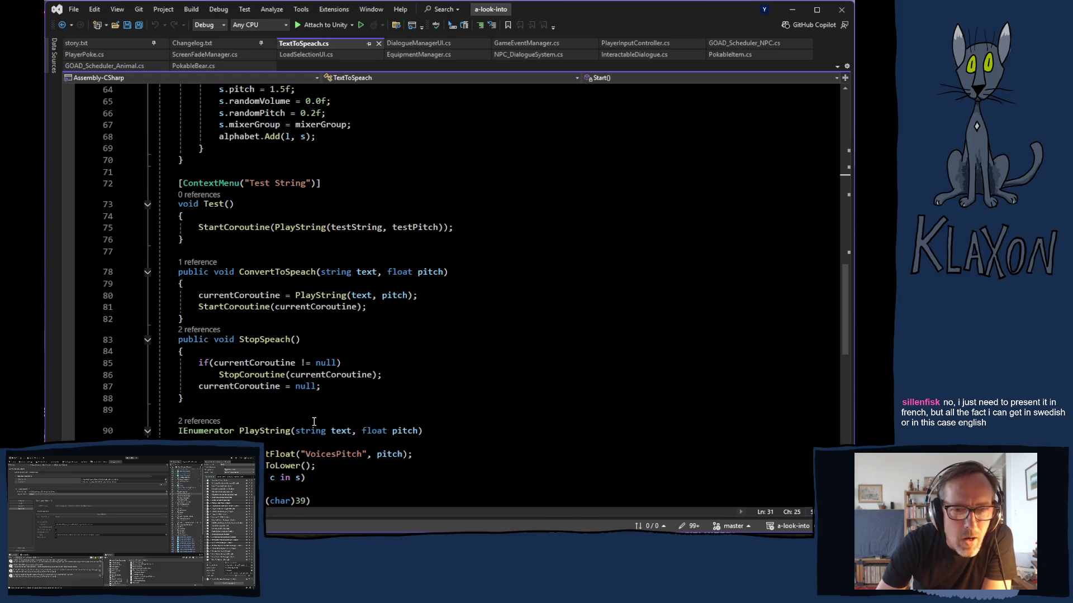
scroll(310, 419, down, 2)
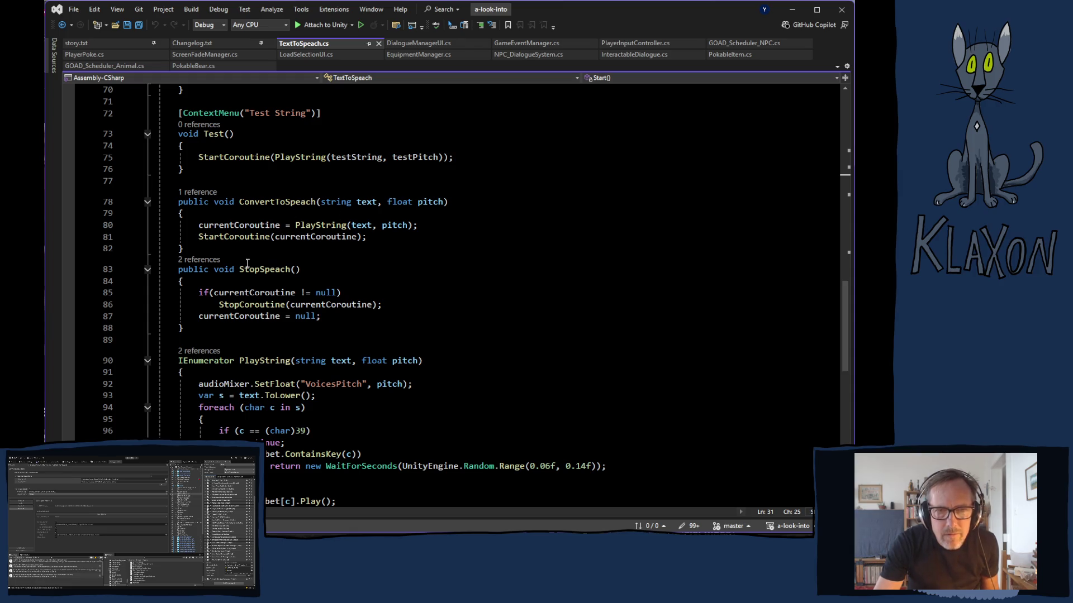
Add 'currentCoroutine = null;' after PlayString's final yield, then switch to Unity to recompile.
ctrl+click(312, 225)
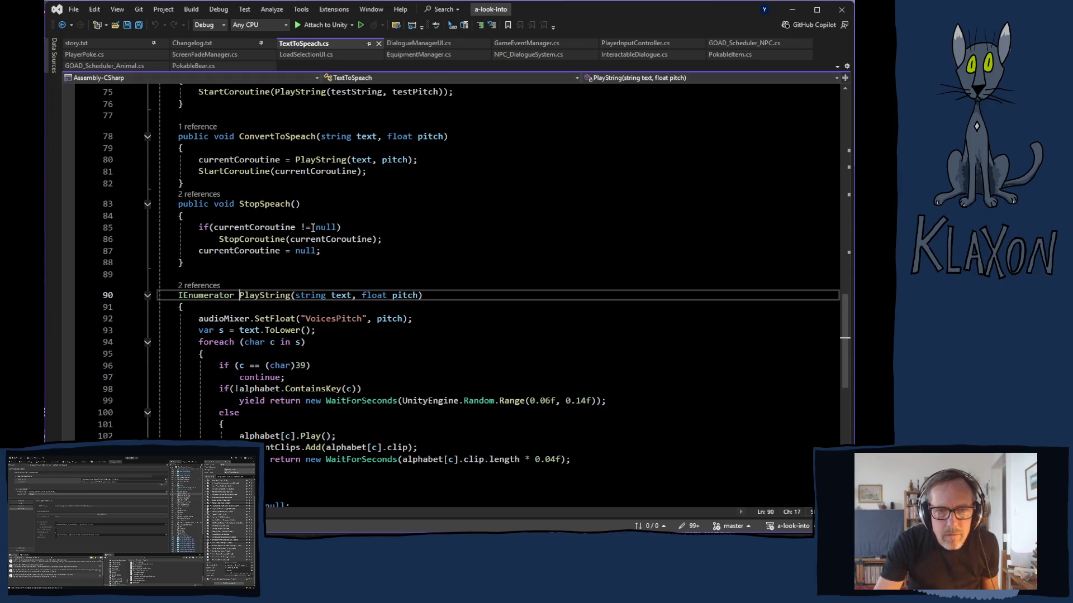
scroll(372, 379, down, 3)
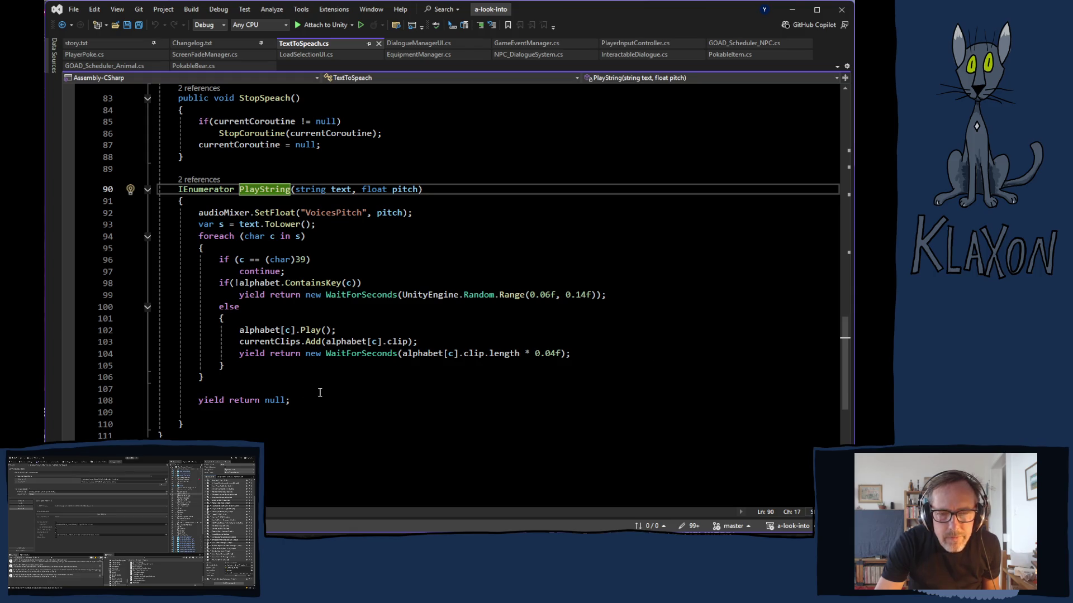
click(235, 415)
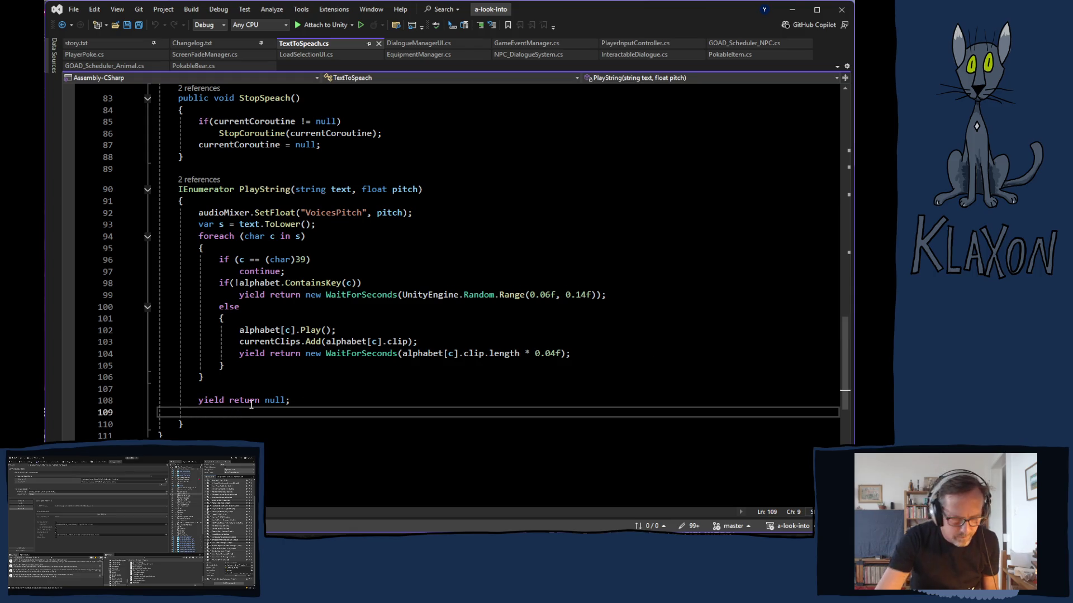
text(curre)
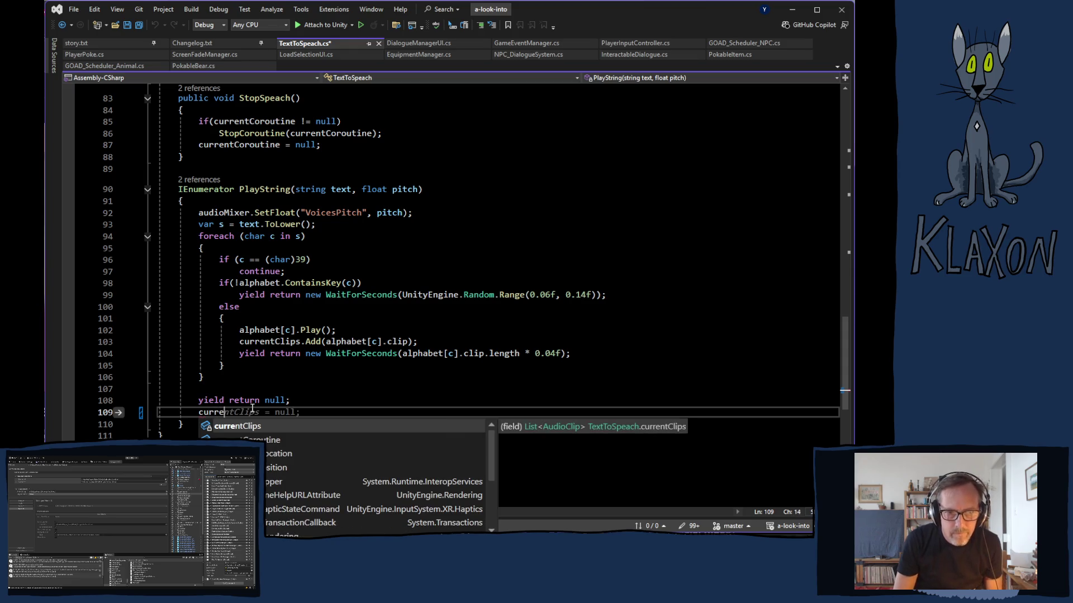
key(Down)
key(Tab)
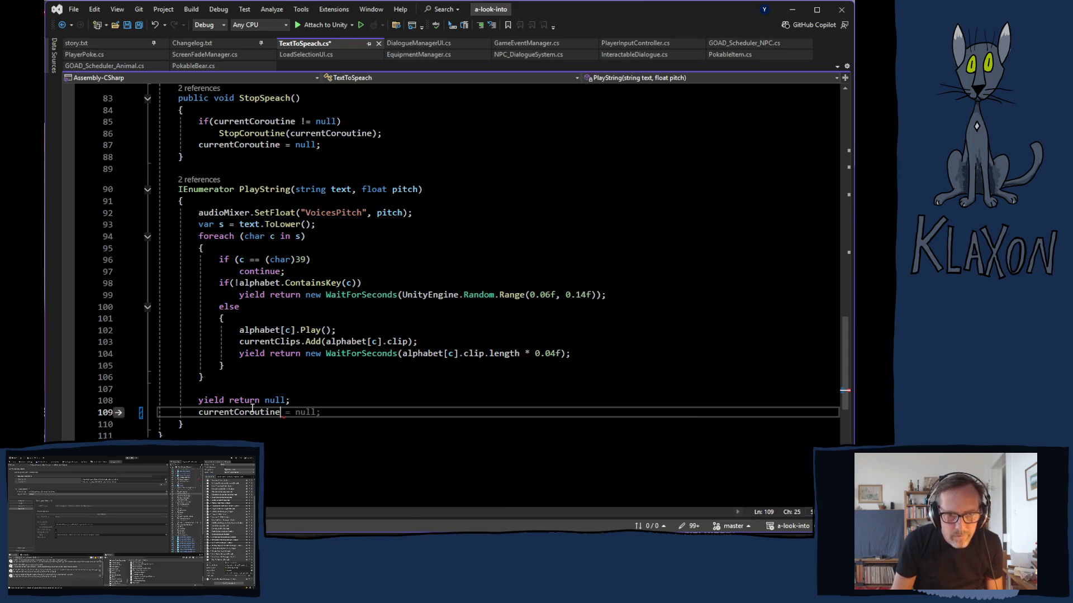
key(Tab)
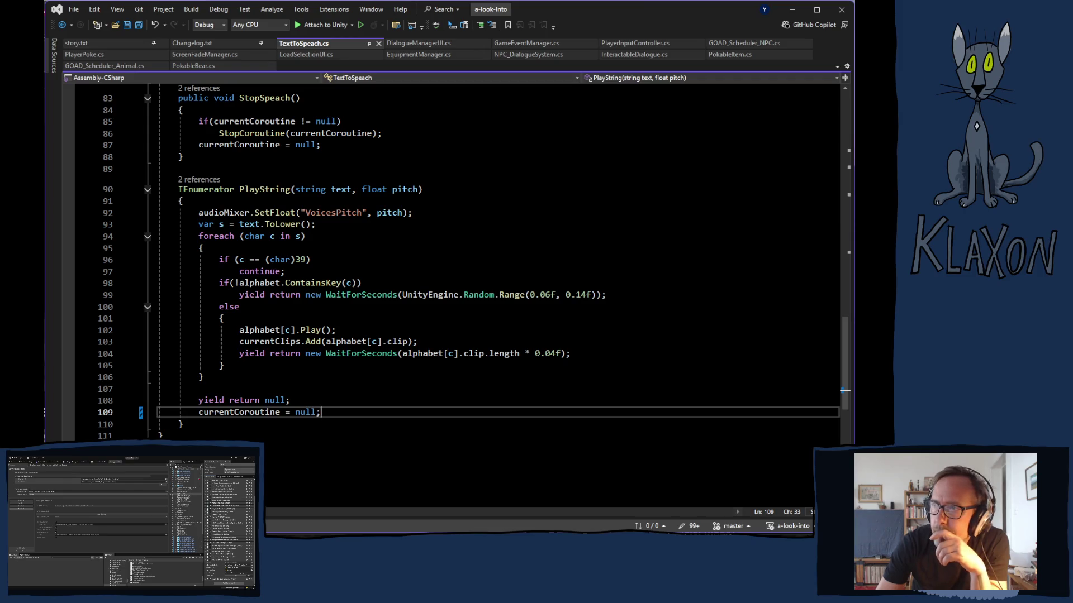
click(231, 40)
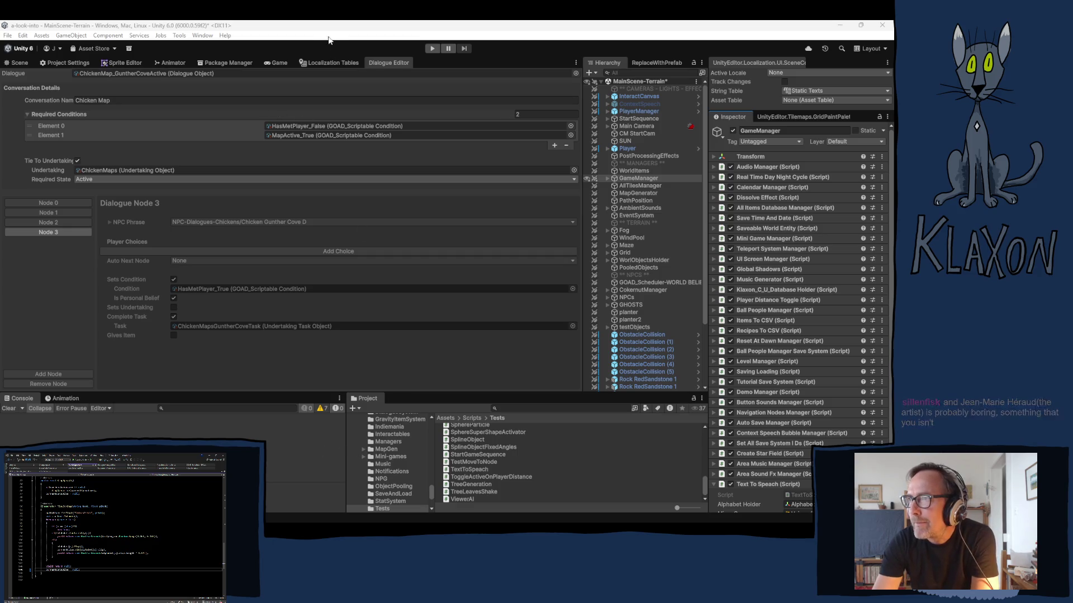
Open the Build Profiles window from Unity's File menu.
click(8, 36)
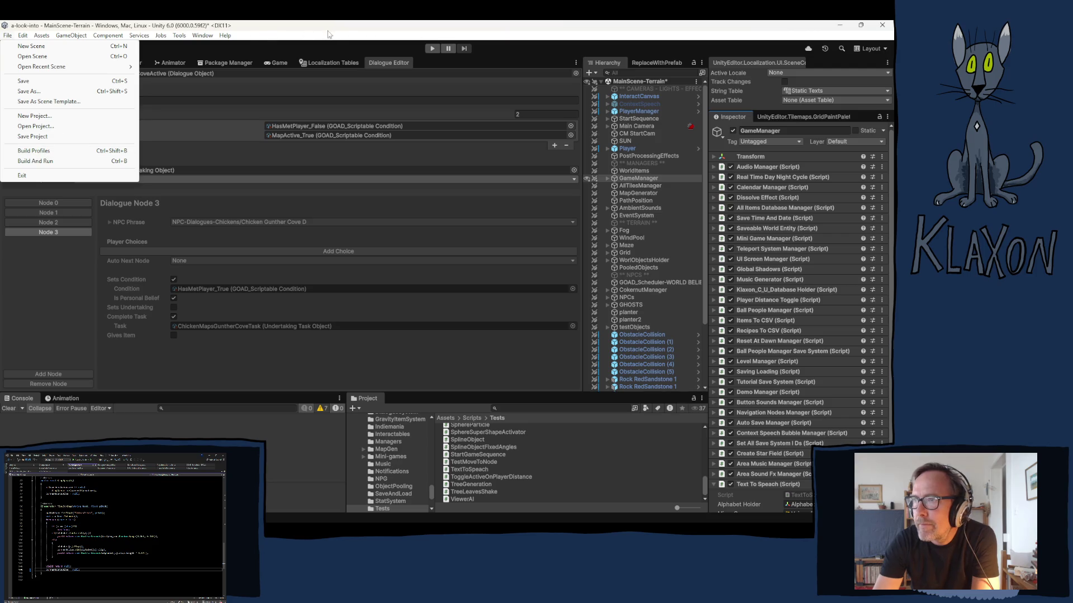
key(Escape)
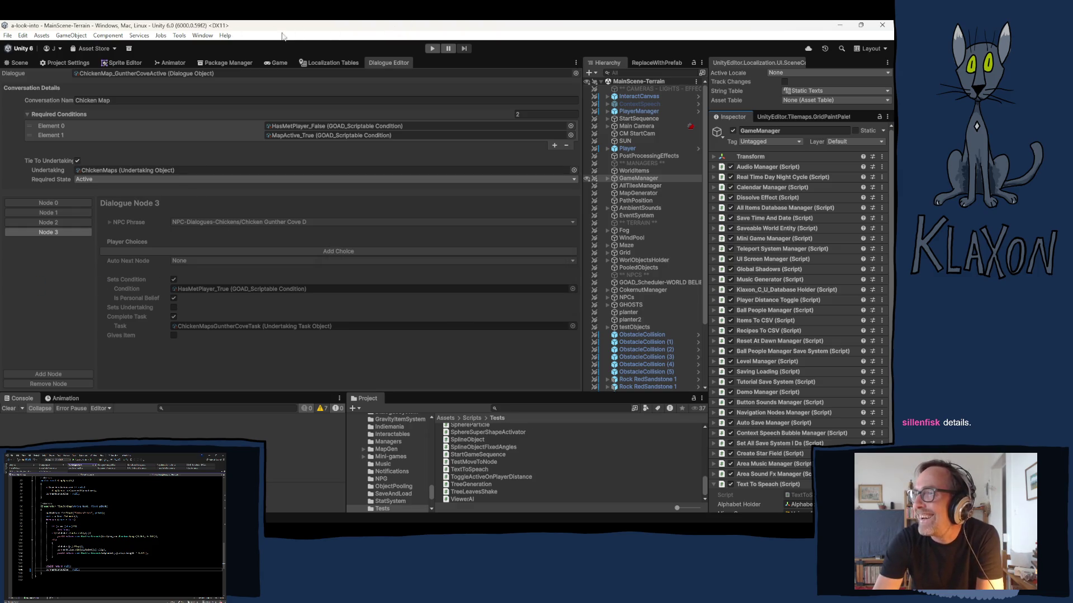
click(10, 38)
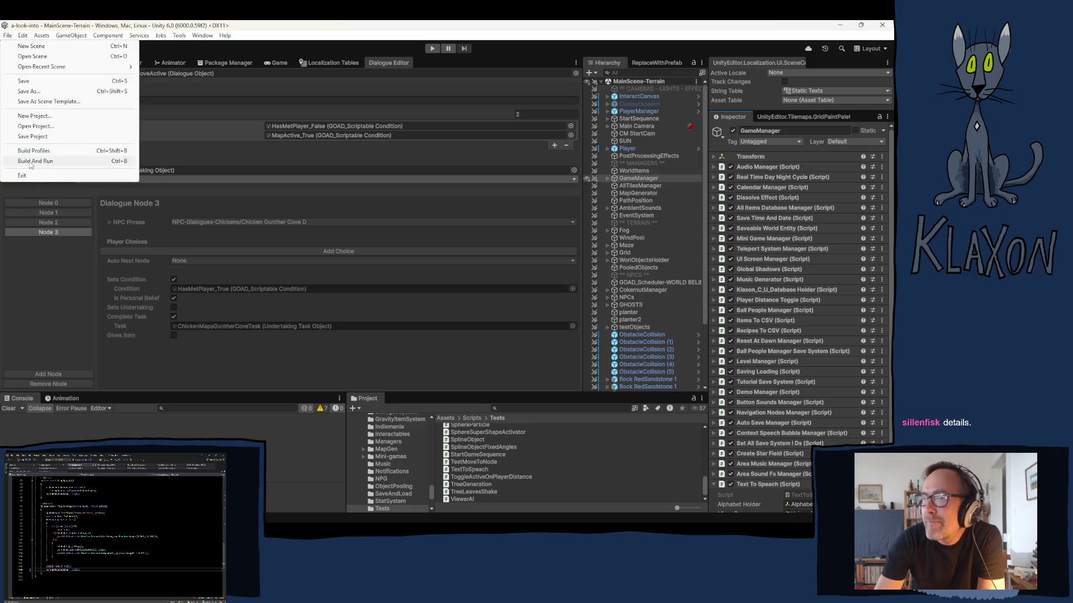
click(33, 151)
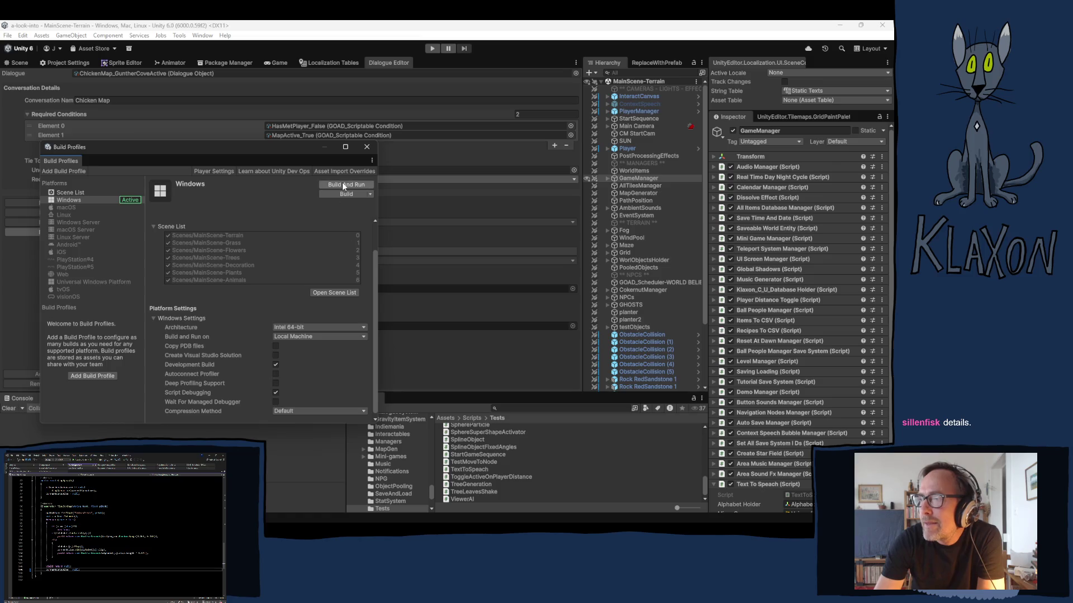
Build the Windows player into the Builds/Playtest 0.06.13 folder.
click(336, 195)
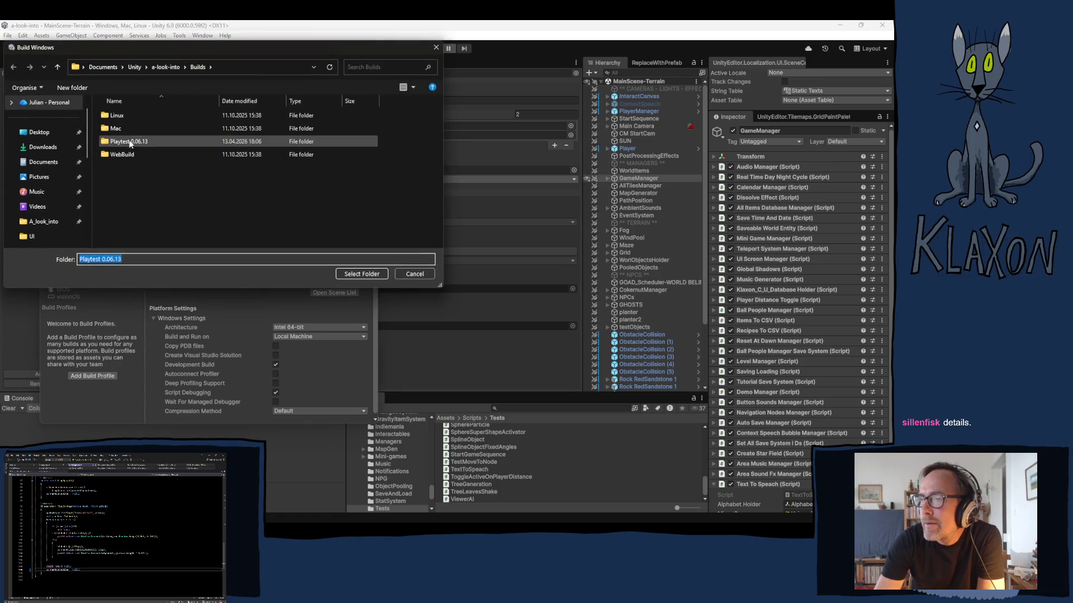
click(362, 274)
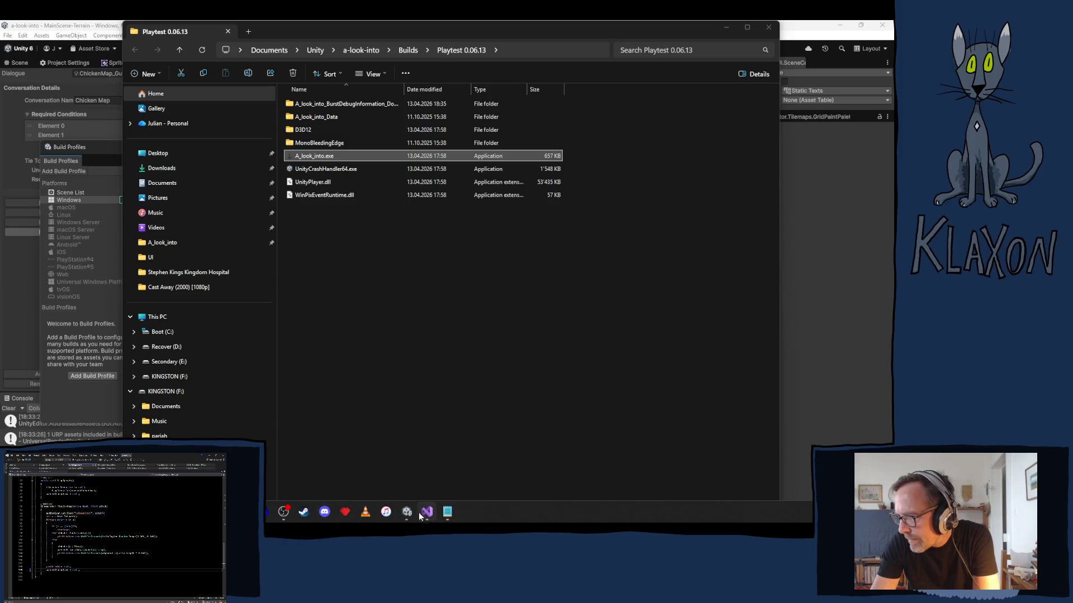
Launch A_look_into.exe from the Playtest 0.06.13 build folder.
mouse_move(408, 512)
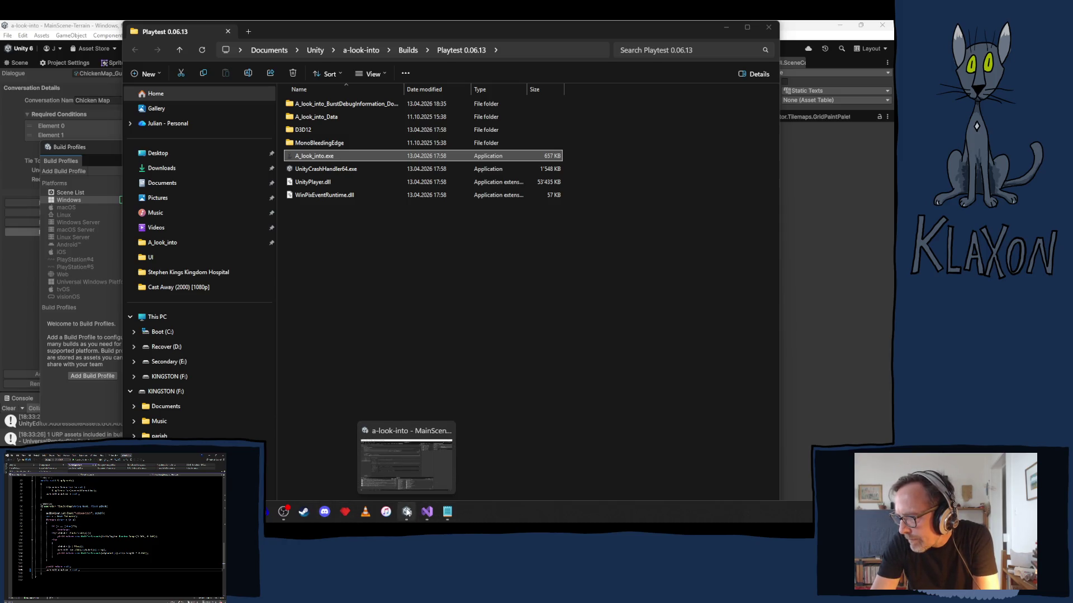
click(311, 159)
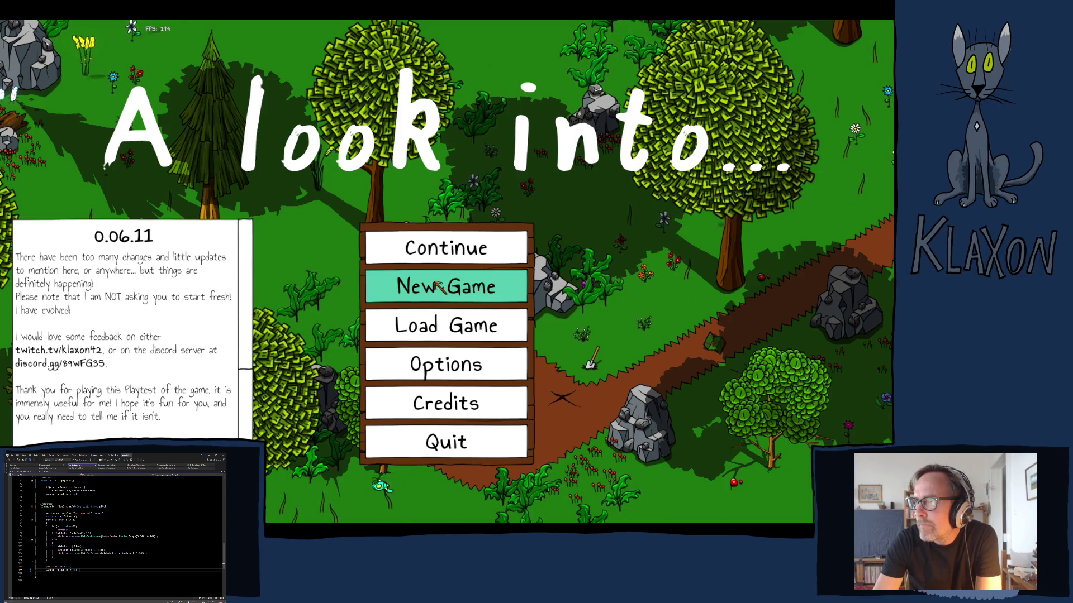
Delete all existing save games, then start a new game and accept the character.
click(444, 325)
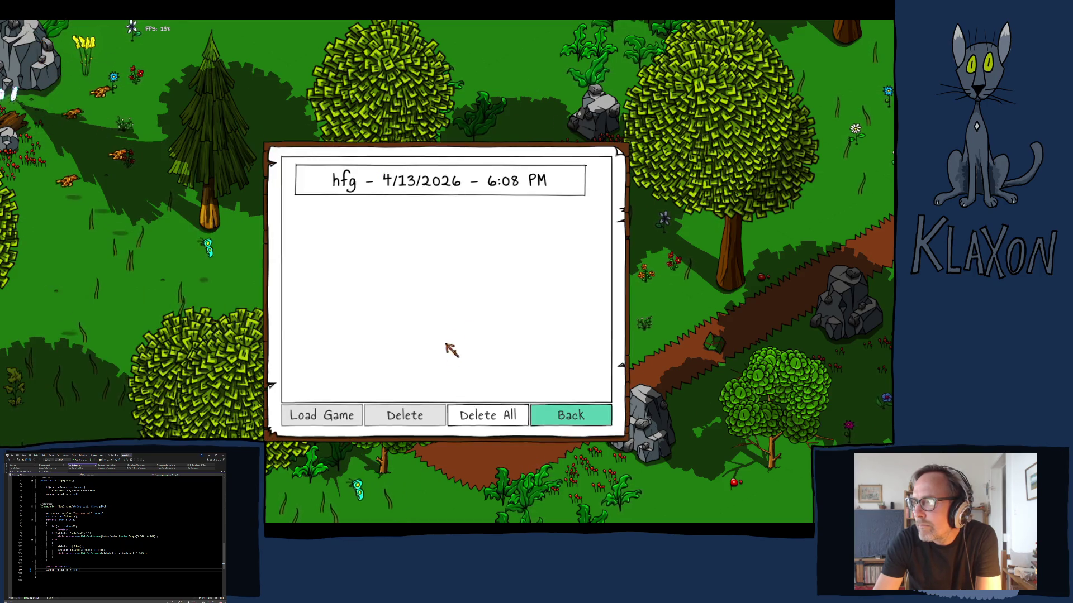
click(495, 421)
click(410, 298)
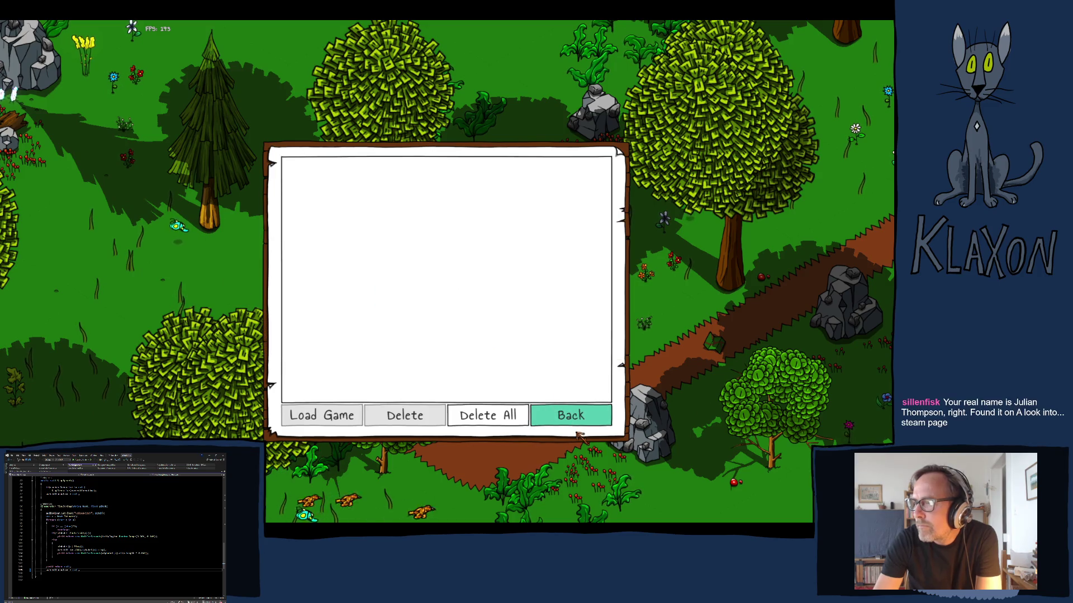
click(577, 431)
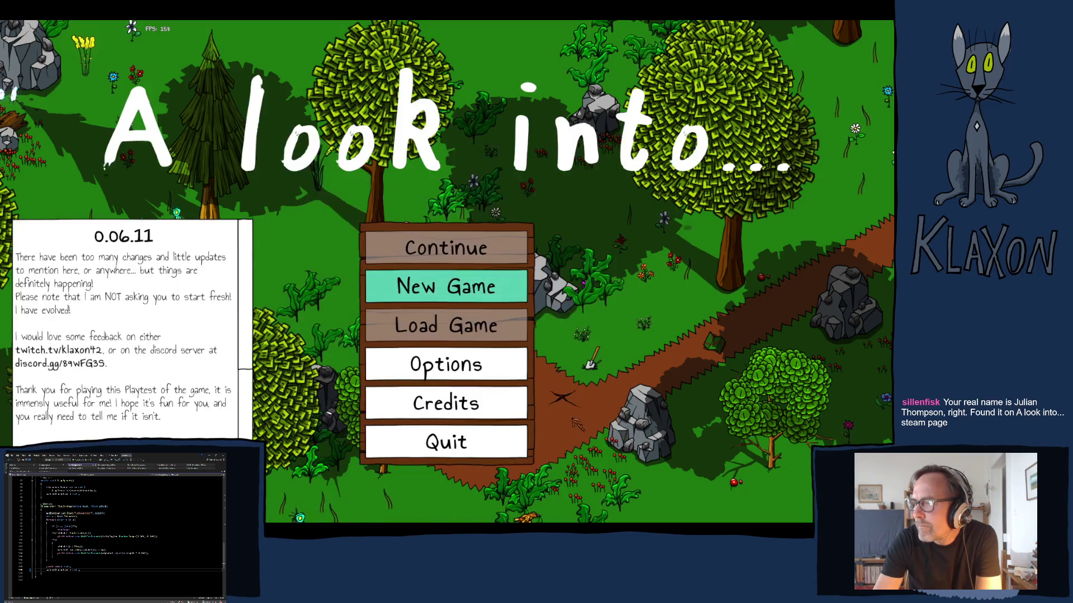
click(443, 289)
click(423, 346)
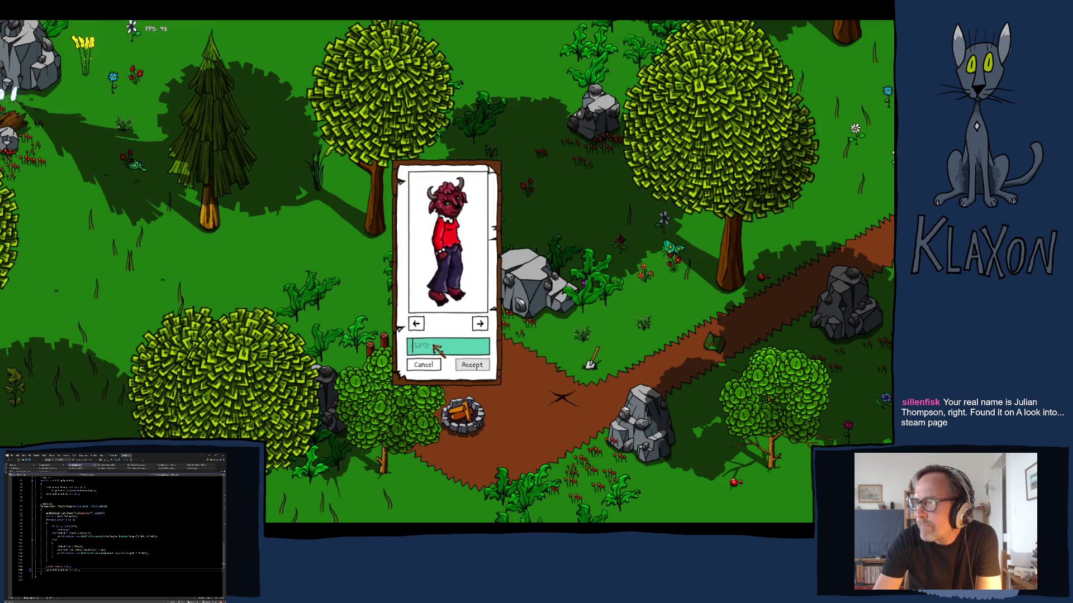
text(ztr)
click(472, 365)
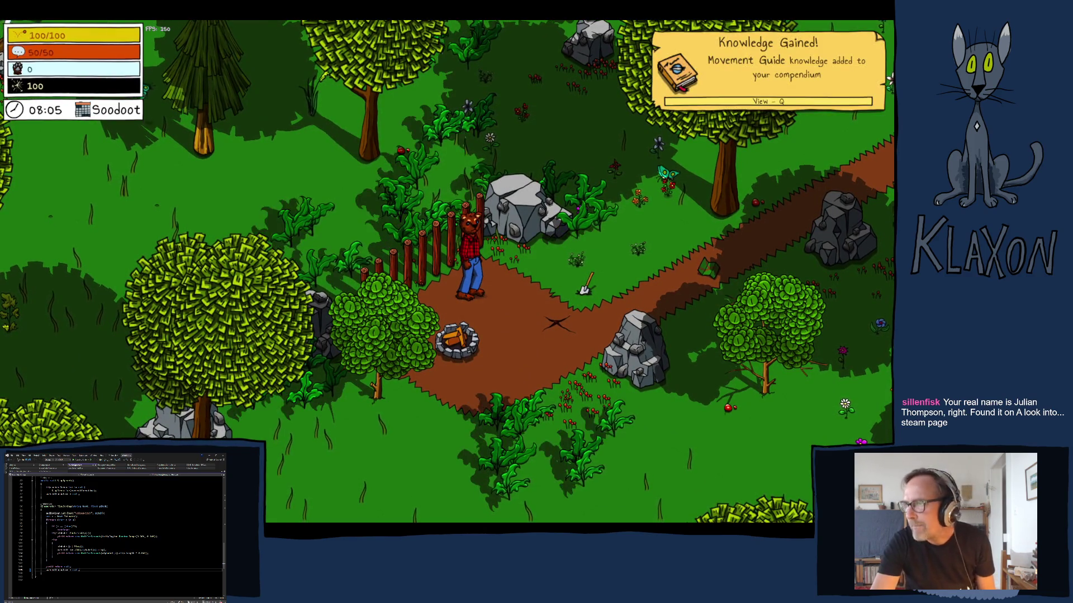
Walk right, check the Avian Map, then head up through the forest to the barn.
key(d)
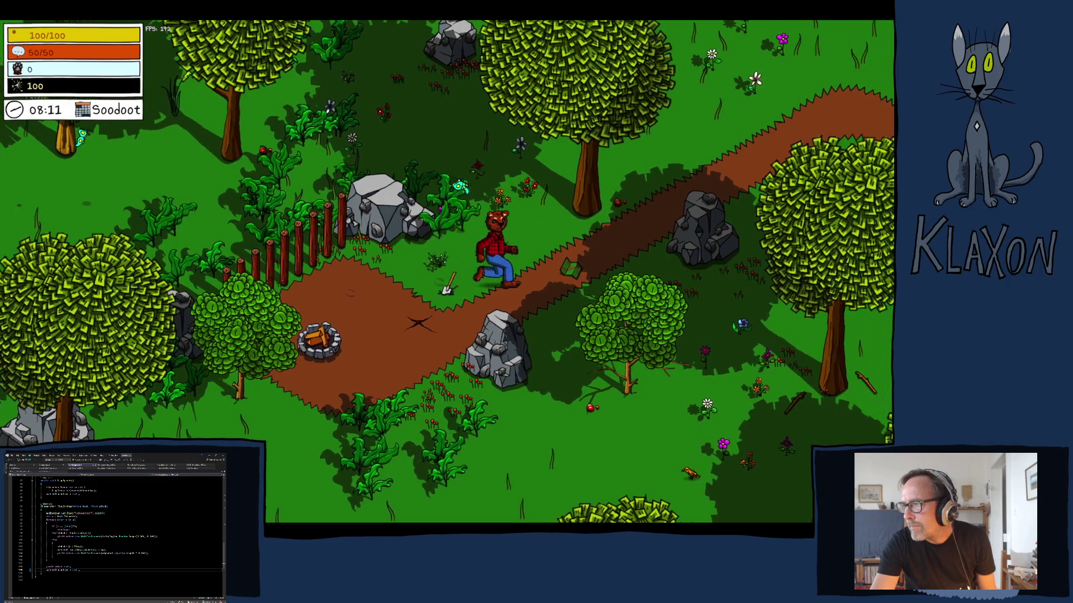
key(e)
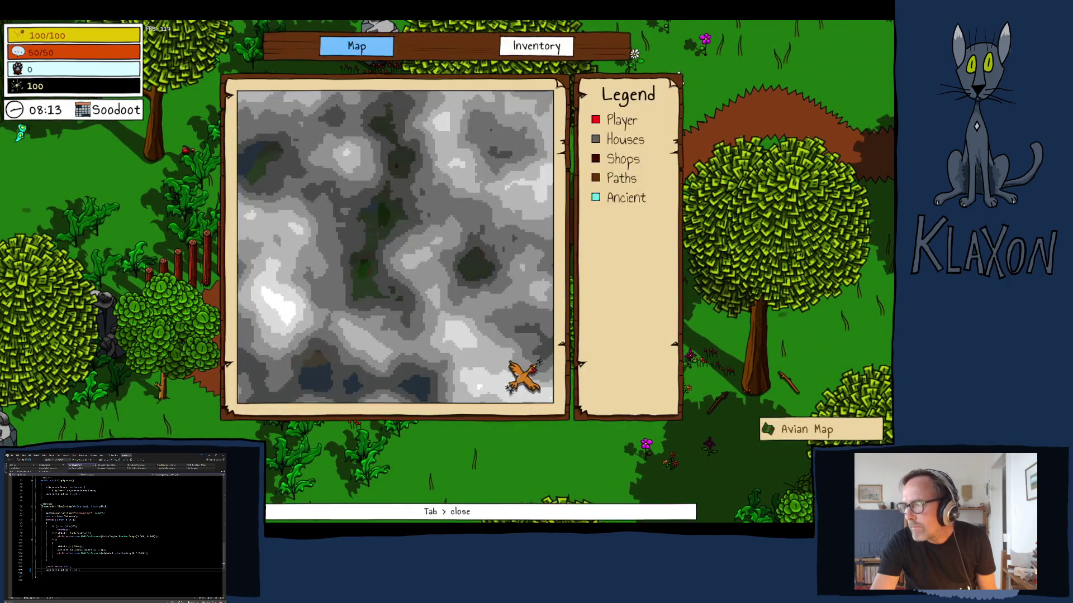
key(Tab)
key(w)
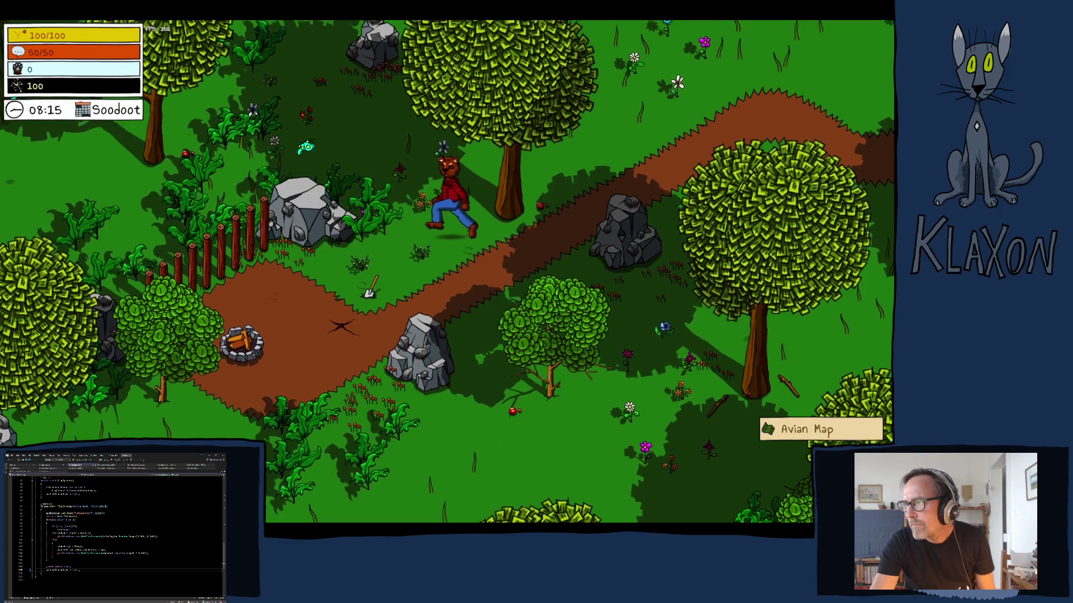
key(w)
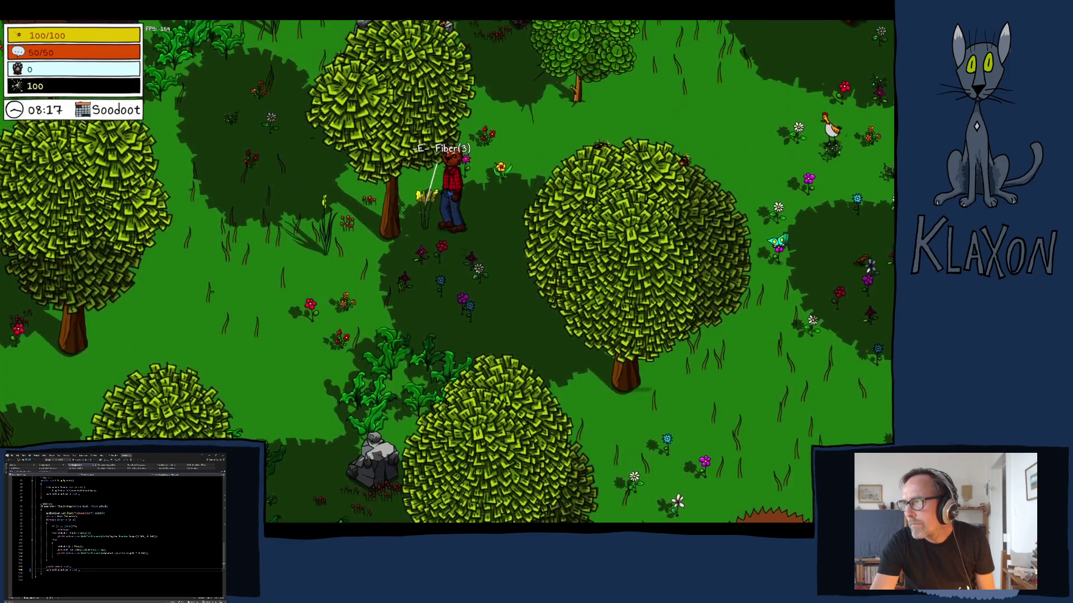
key(w)
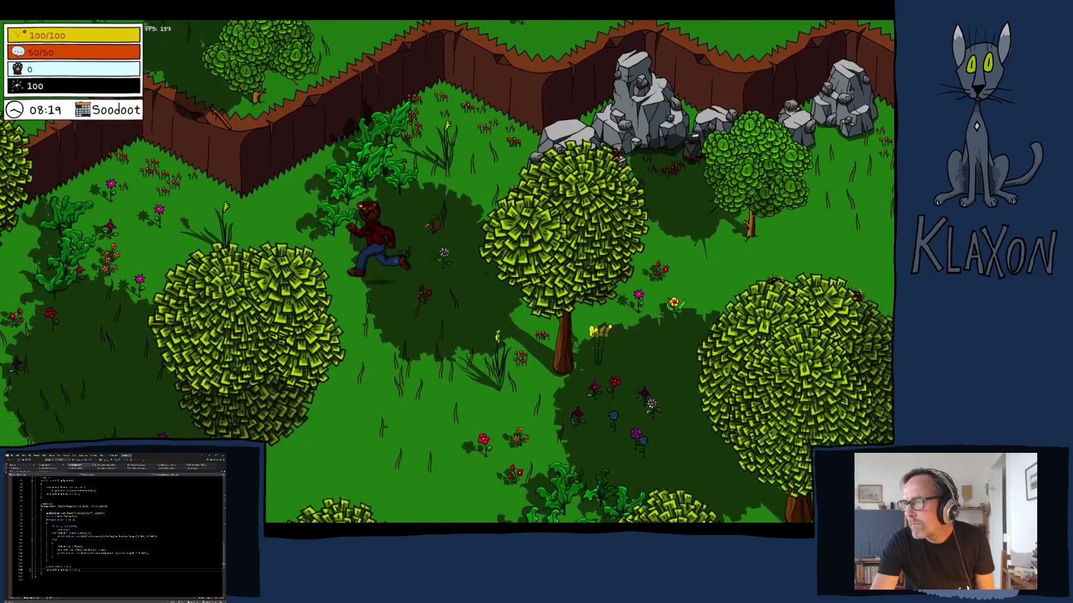
key(d)
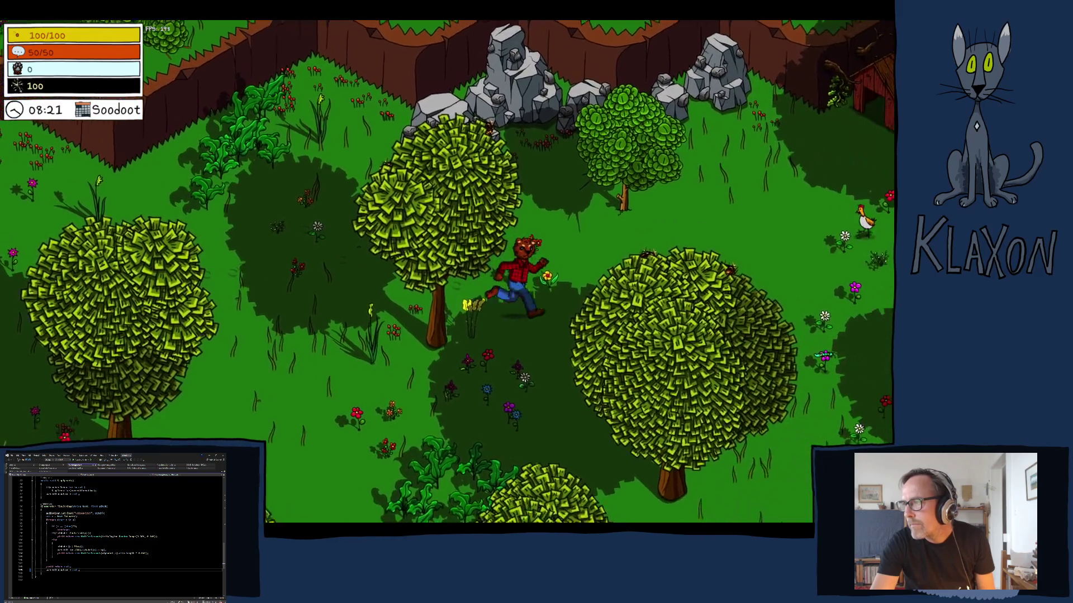
key(d)
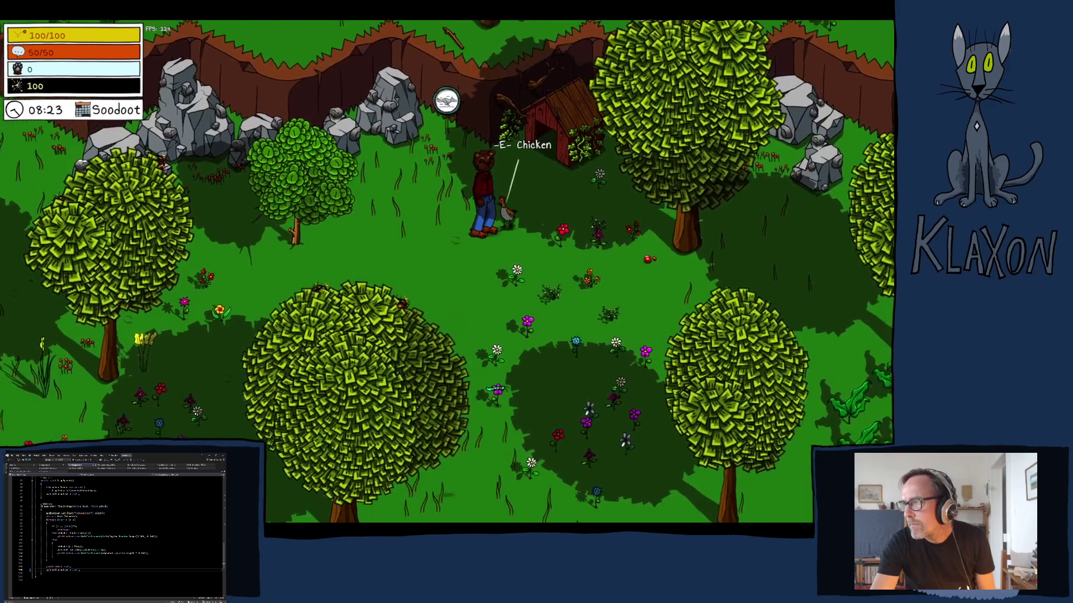
Talk to the chicken, advance its dialogue through the map-piece reward, and pause.
key(e)
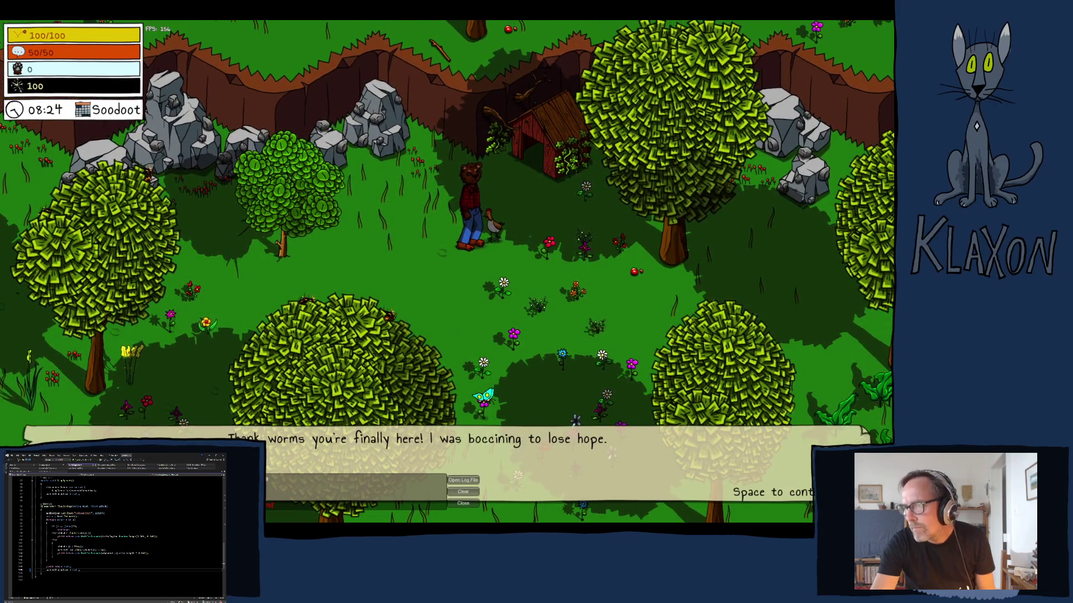
key(space)
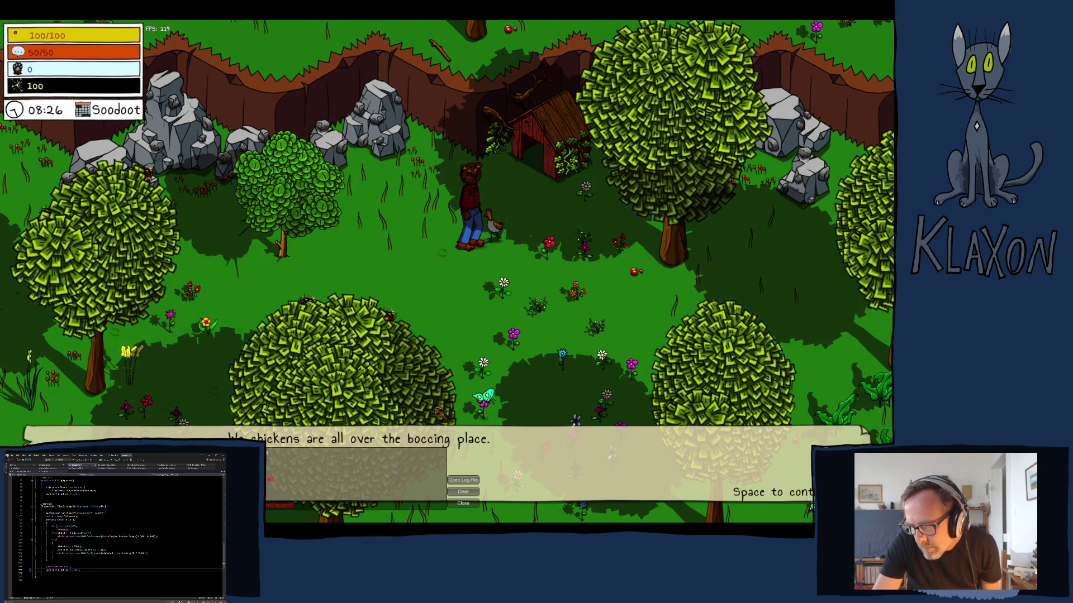
key(space)
key(space)
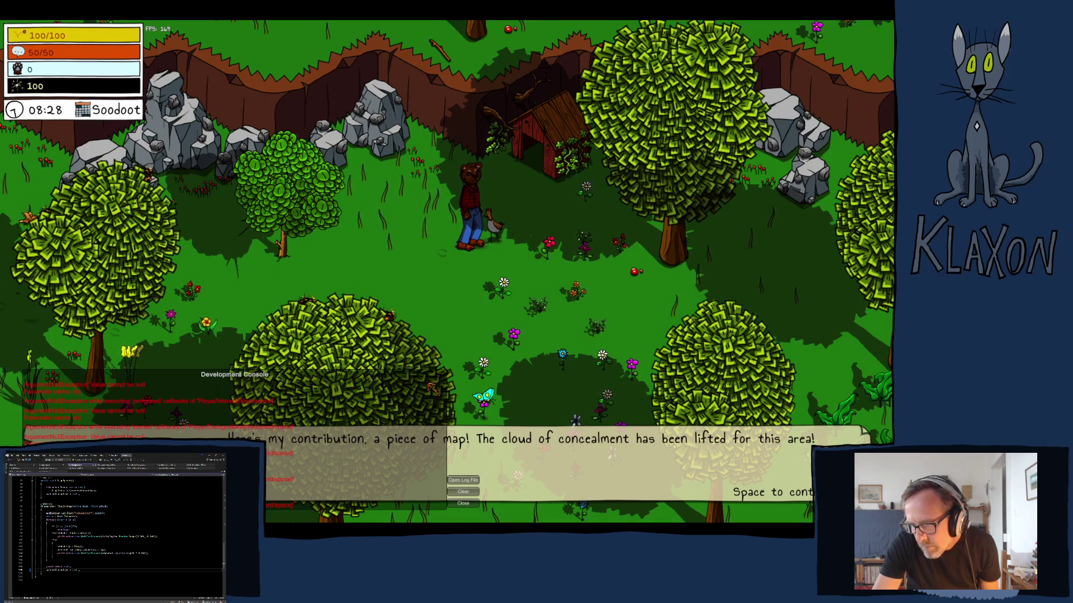
key(space)
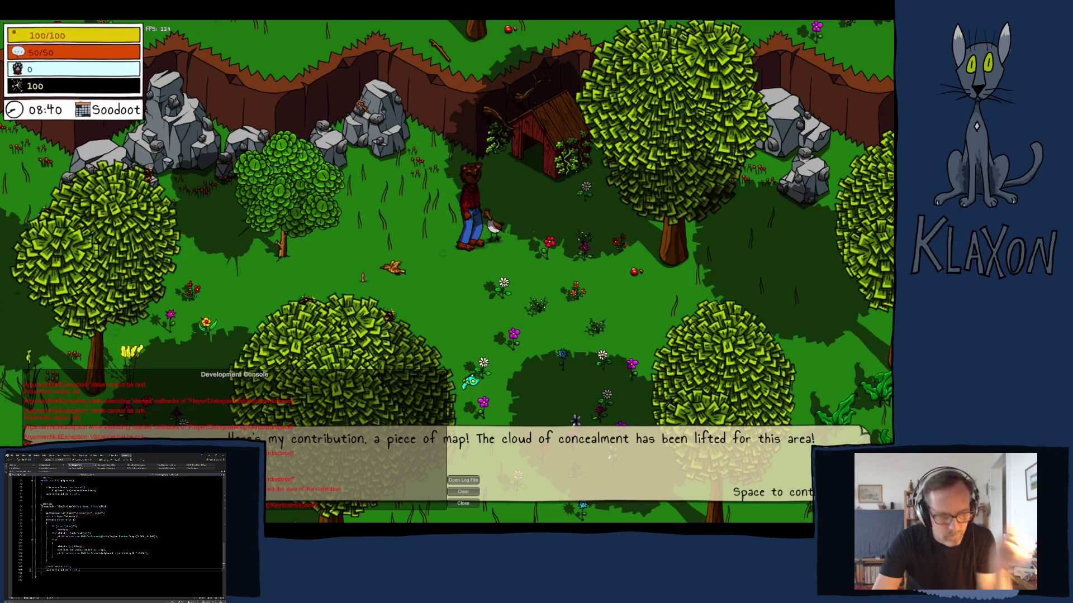
key(space)
key(Escape)
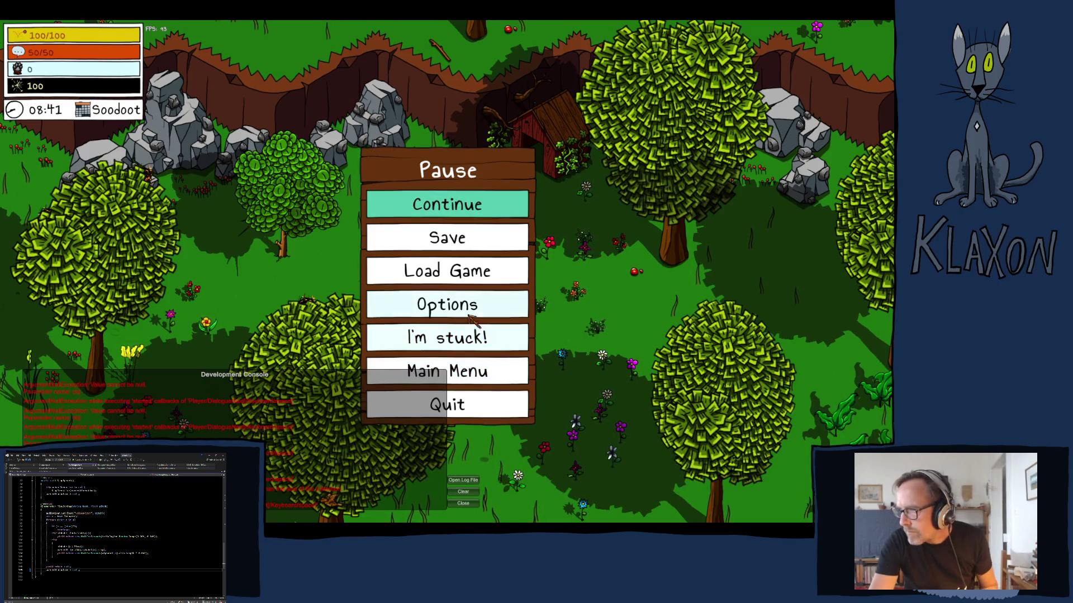
Quit from the Pause menu and confirm at the 'Have you saved recently?' prompt.
click(450, 407)
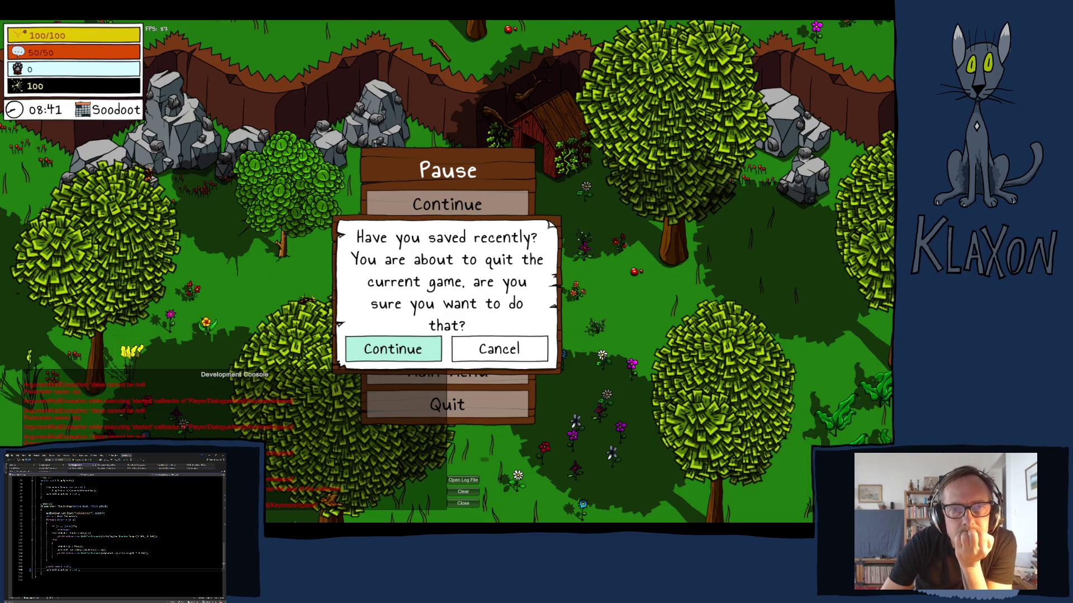
click(393, 349)
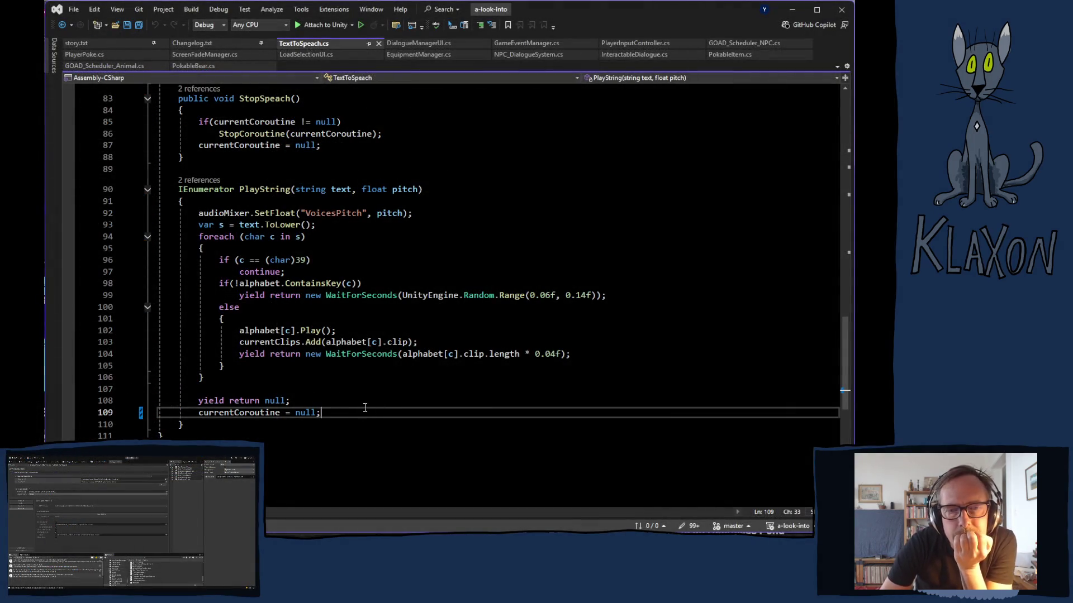
Scroll through TextToSpeach.cs to examine StopSpeach, then bring Player.log back up.
scroll(355, 390, up, 2)
scroll(355, 389, up, 1)
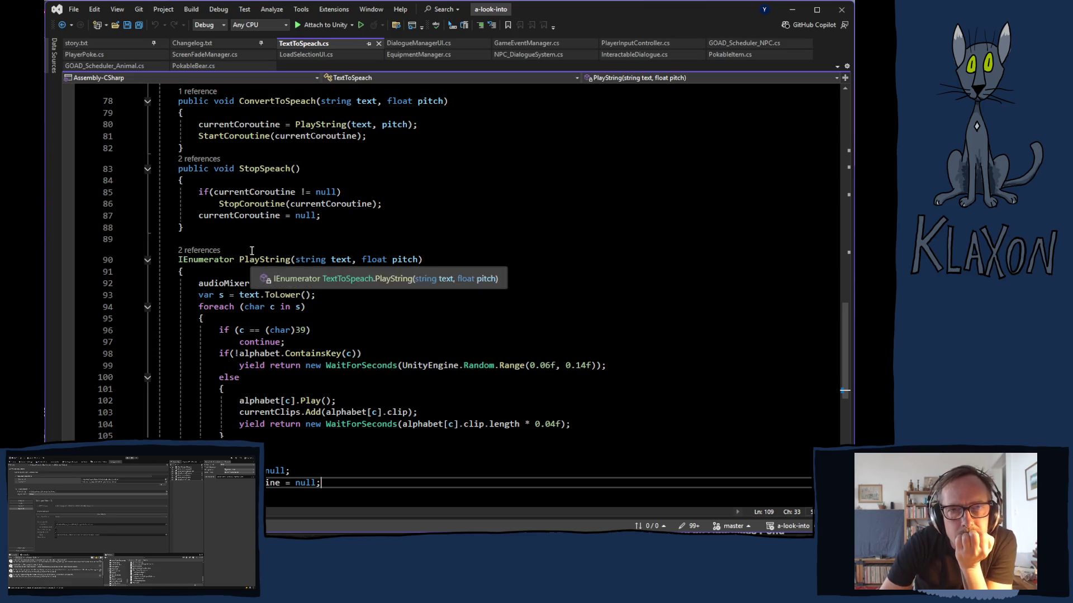
scroll(416, 310, up, 15)
scroll(412, 331, up, 10)
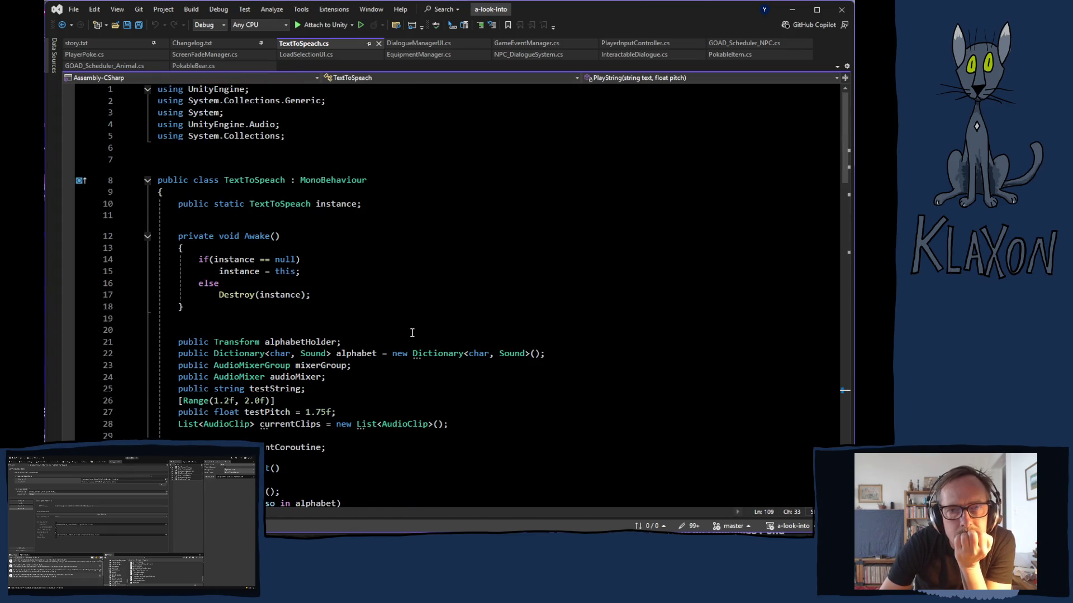
scroll(549, 311, down, 5)
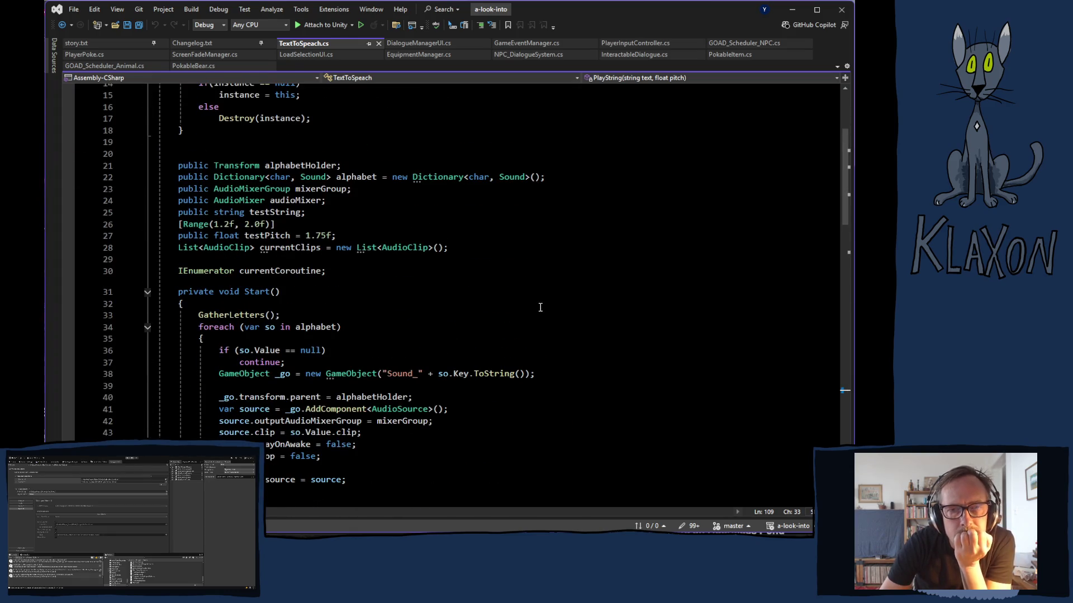
scroll(537, 306, down, 2)
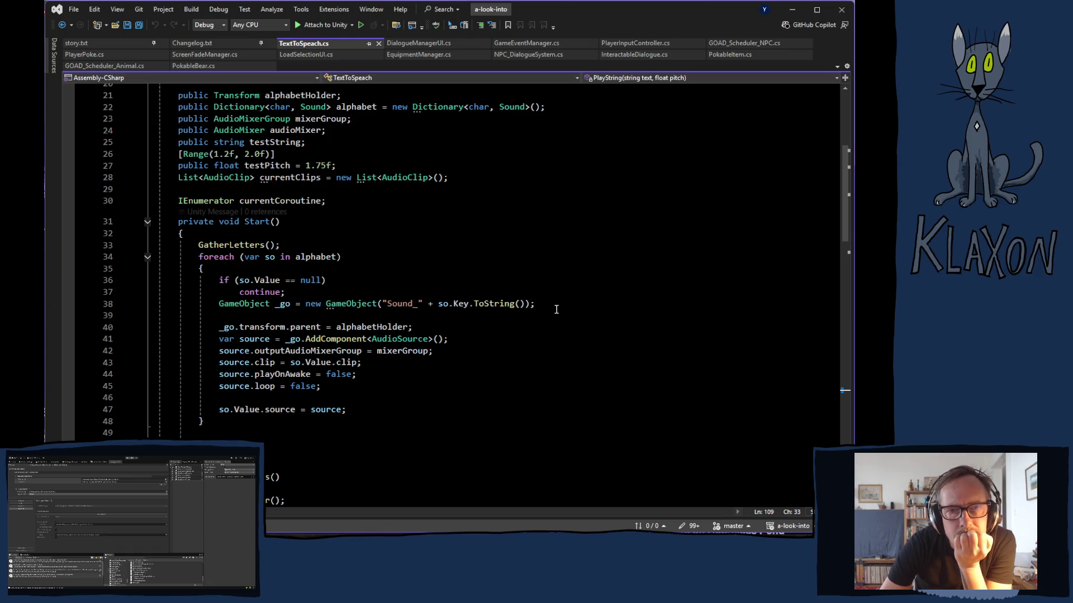
scroll(538, 312, down, 5)
scroll(536, 313, down, 9)
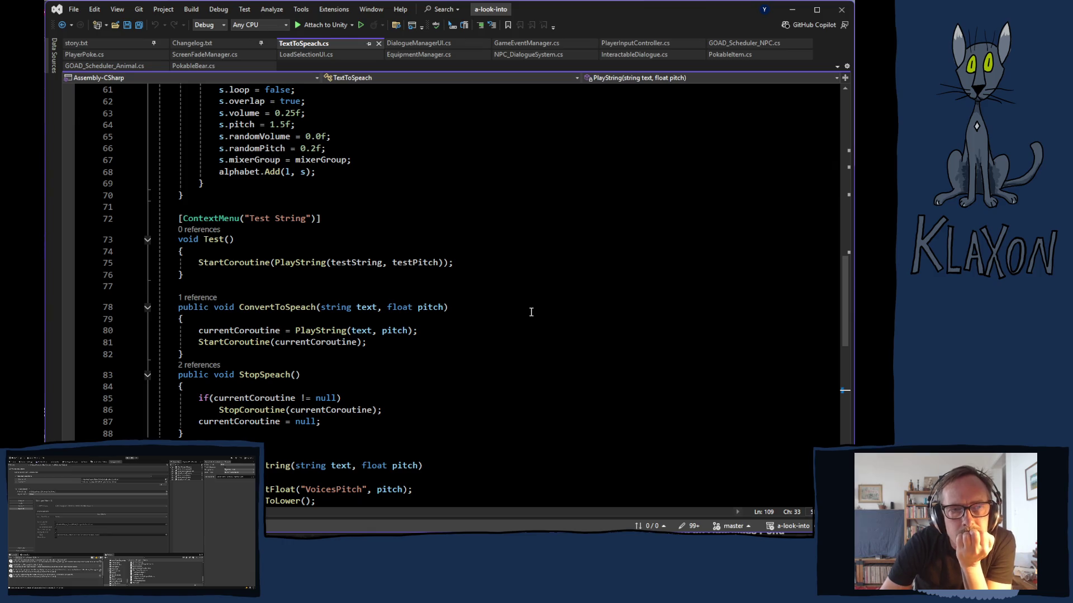
scroll(532, 313, down, 2)
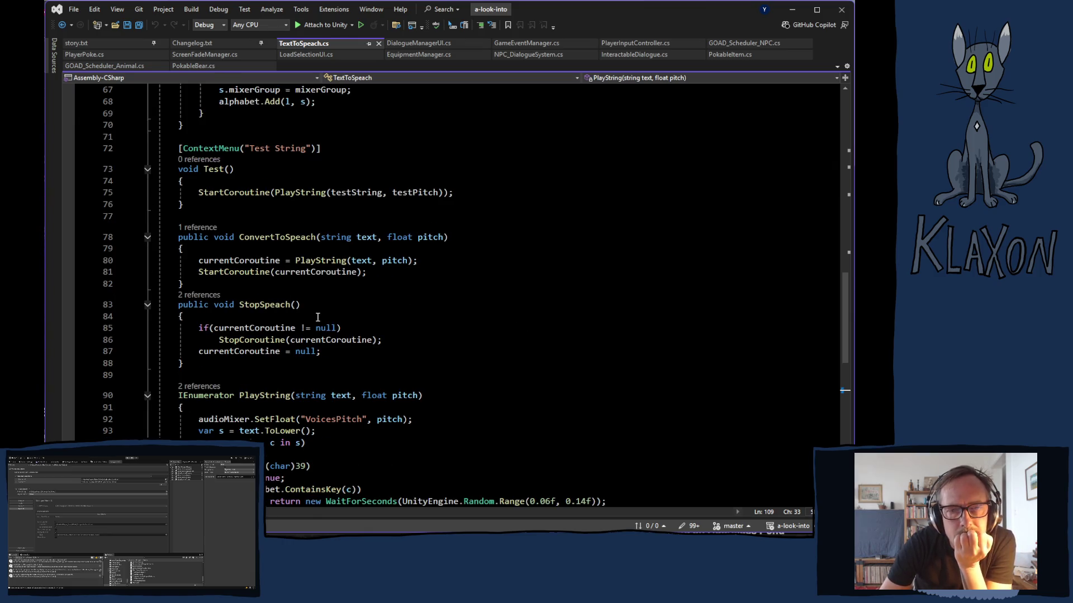
scroll(444, 323, down, 3)
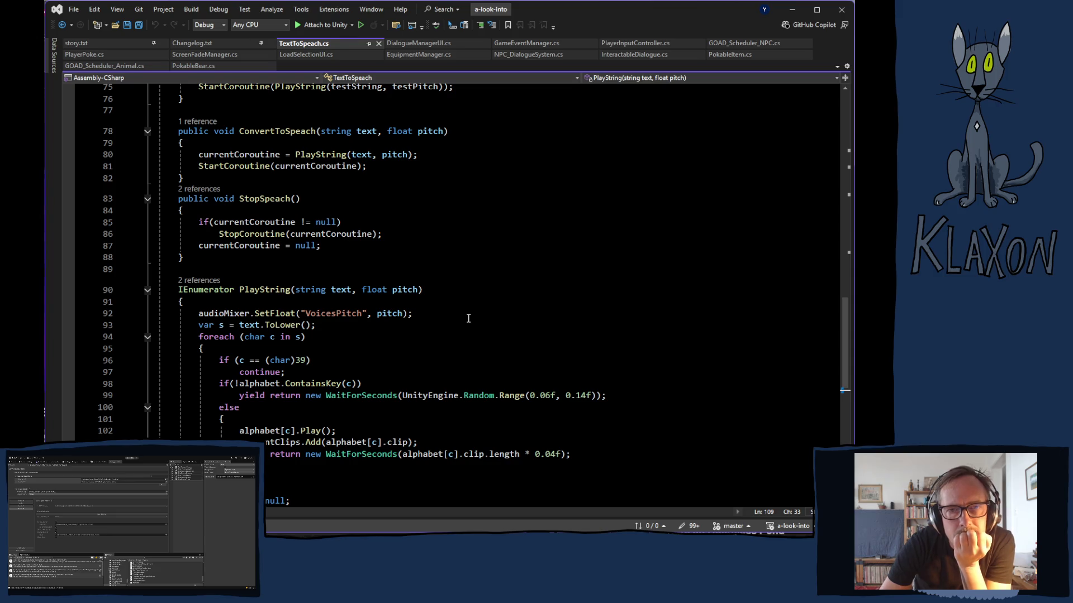
scroll(475, 334, up, 5)
scroll(476, 333, down, 4)
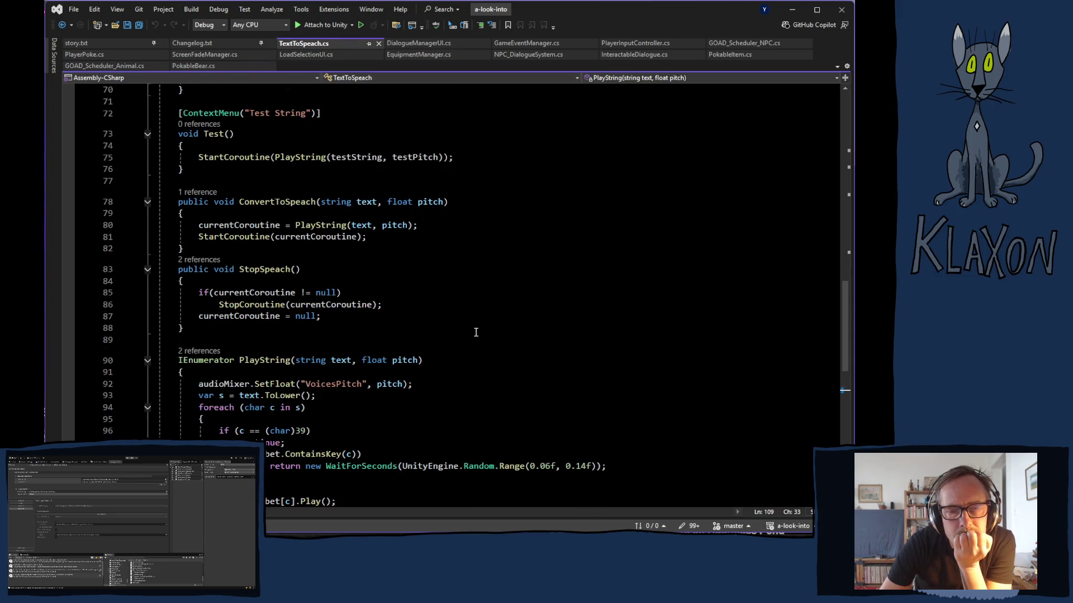
scroll(463, 354, up, 8)
scroll(464, 354, up, 15)
scroll(463, 353, down, 15)
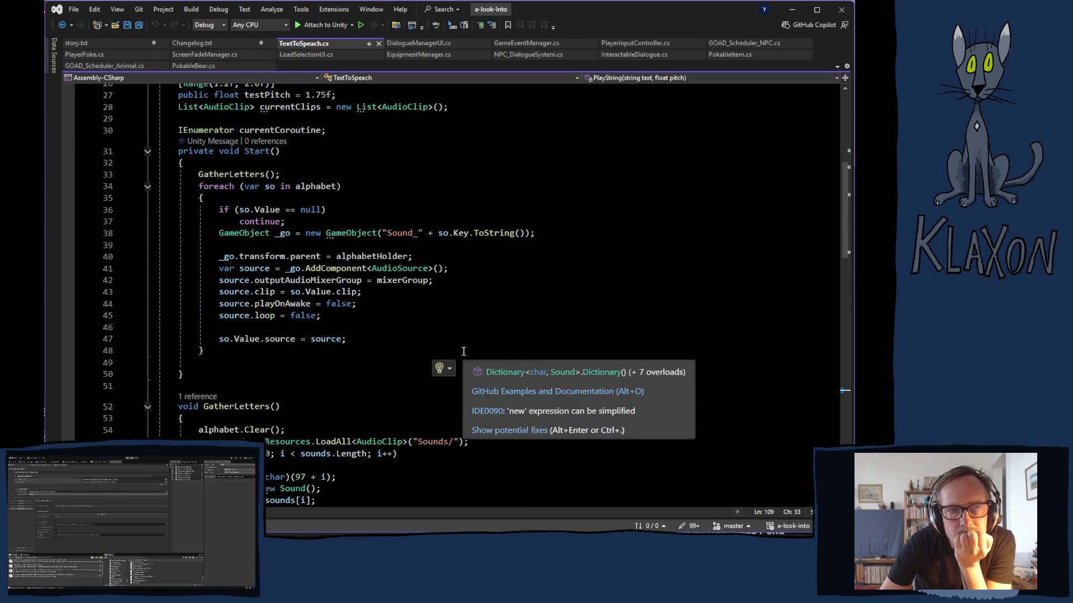
scroll(463, 351, down, 10)
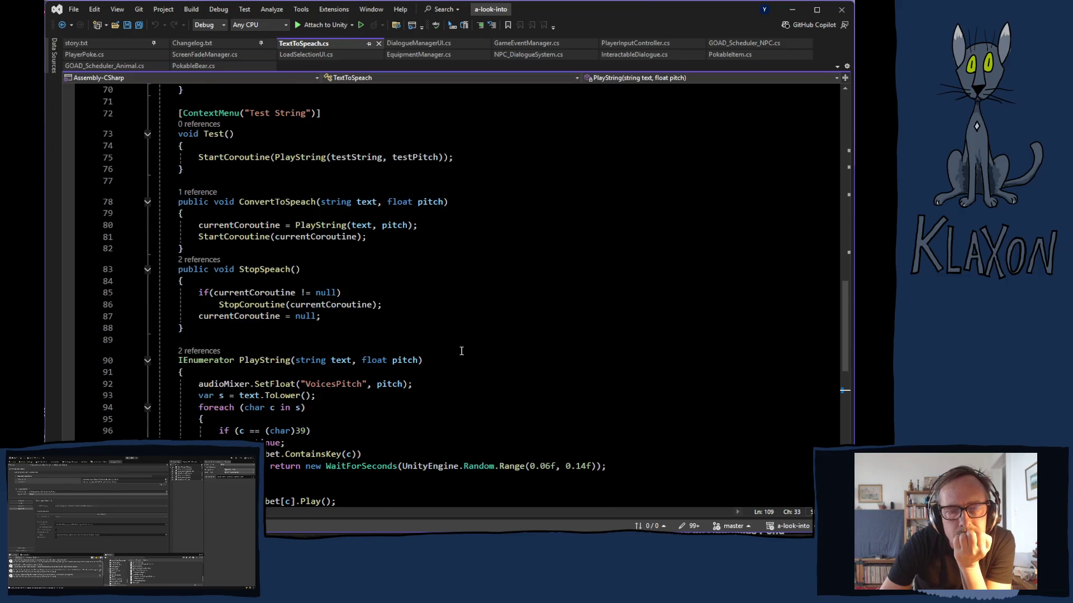
scroll(468, 347, down, 1)
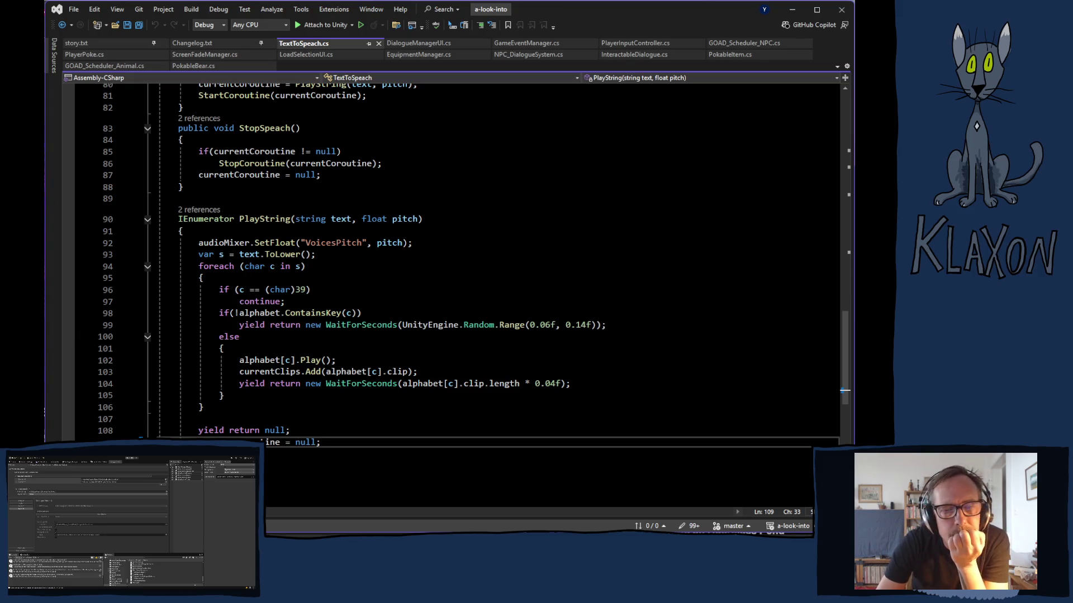
key(alt+Tab)
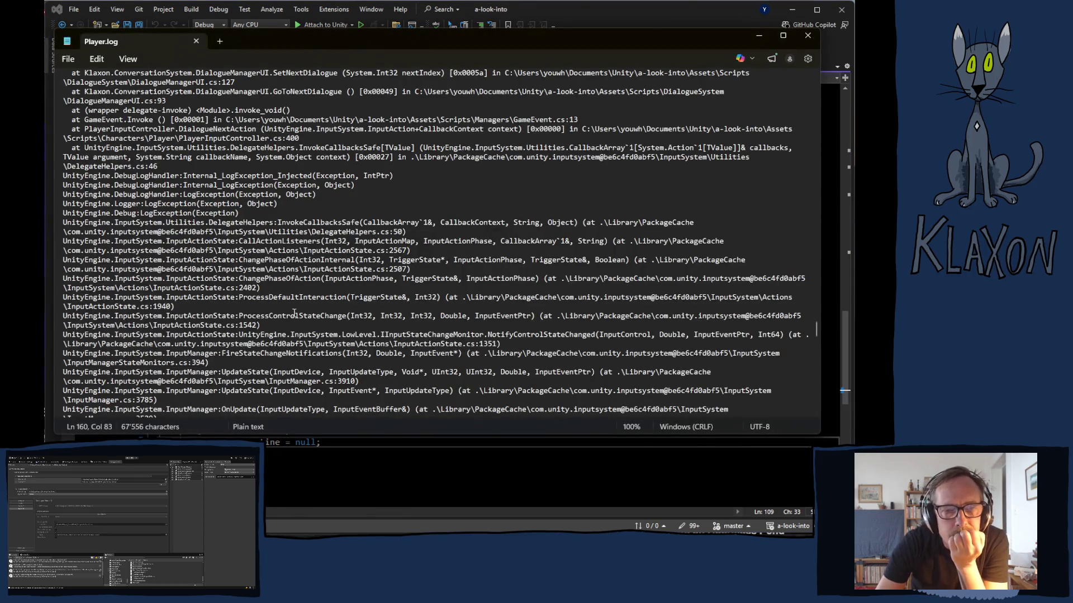
scroll(294, 312, down, 9)
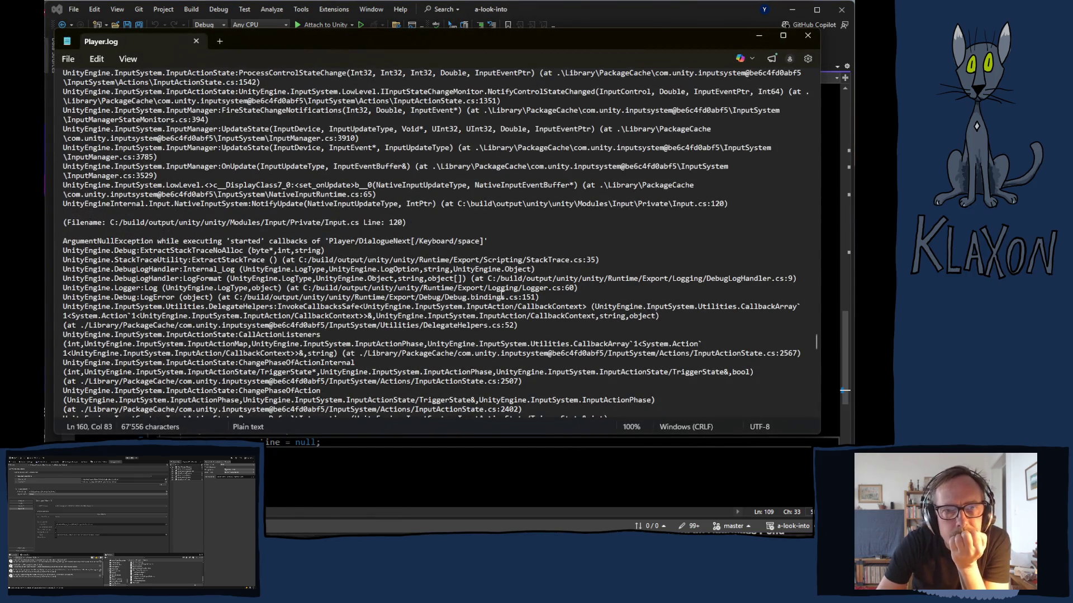
scroll(472, 302, down, 15)
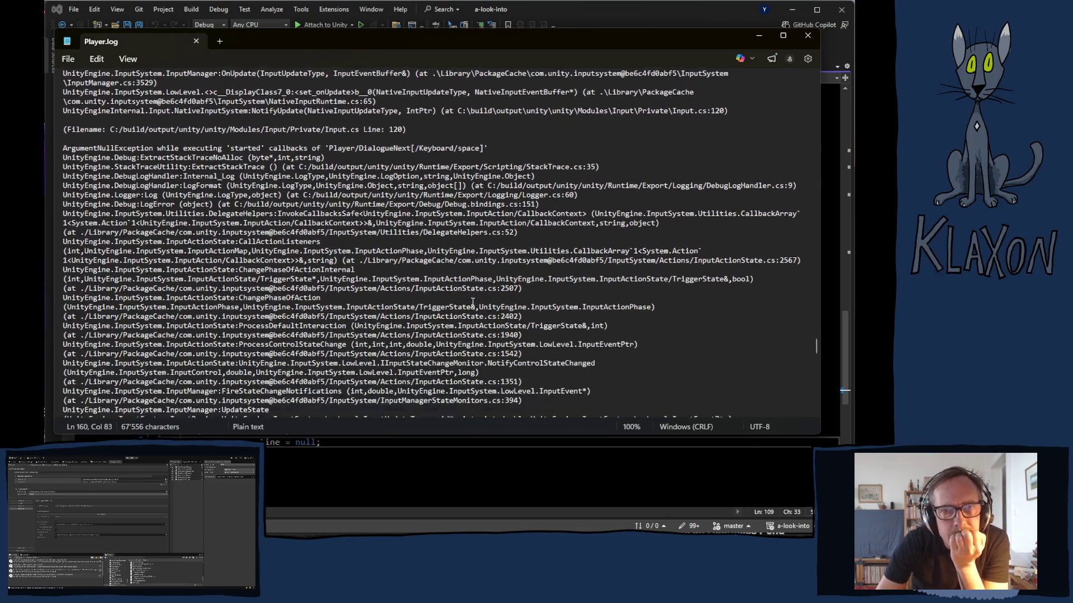
scroll(472, 302, down, 1)
scroll(472, 302, up, 4)
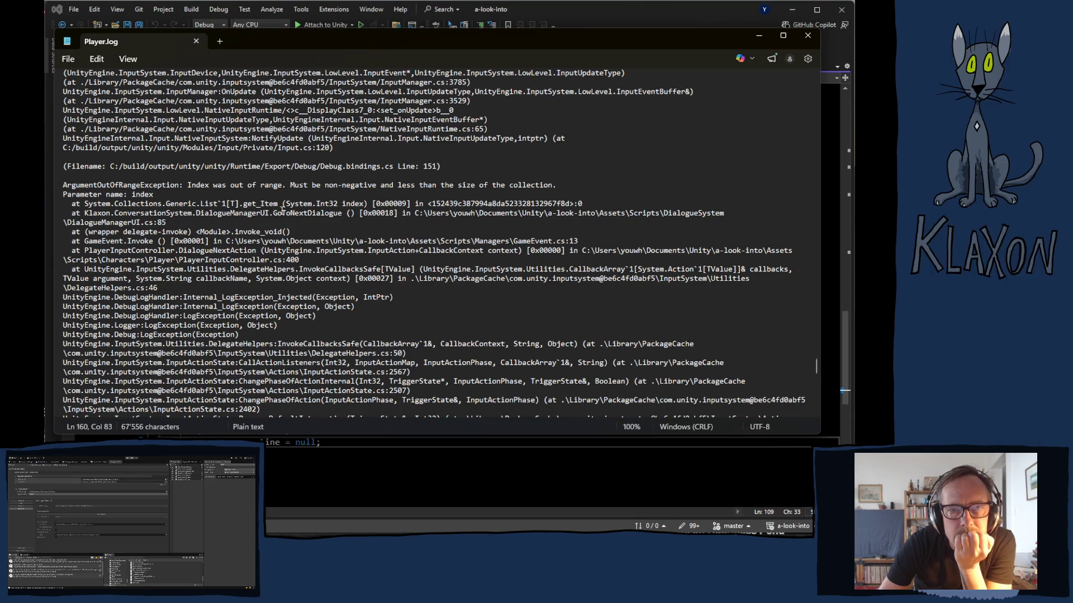
right_click(291, 213)
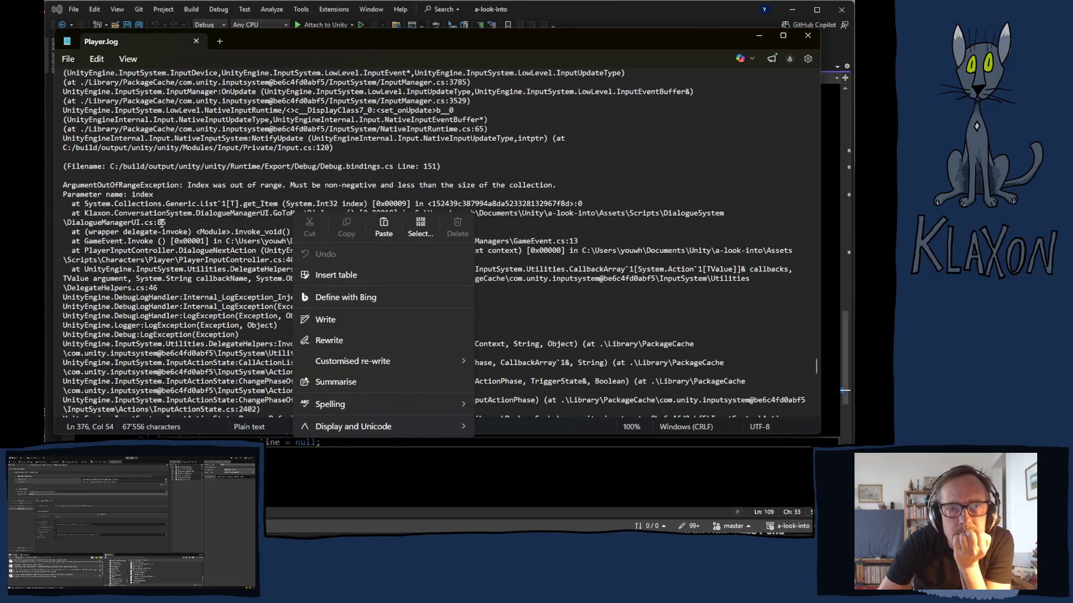
click(587, 8)
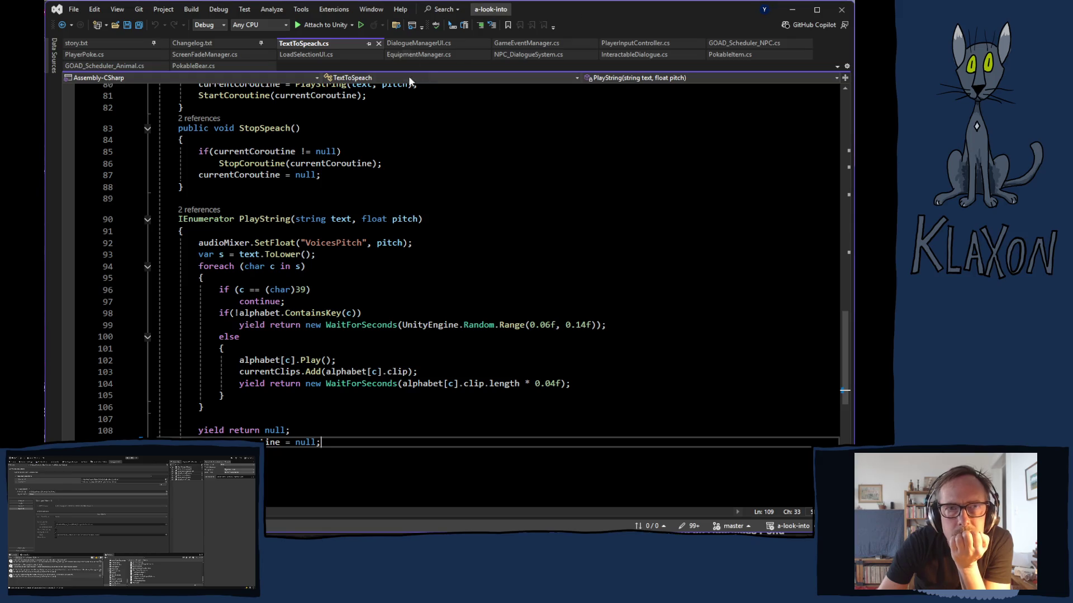
Inspect currentIndex in DialogueManagerUI's GoToNextDialogue, then jump to the SetNextDialogue definition.
click(416, 44)
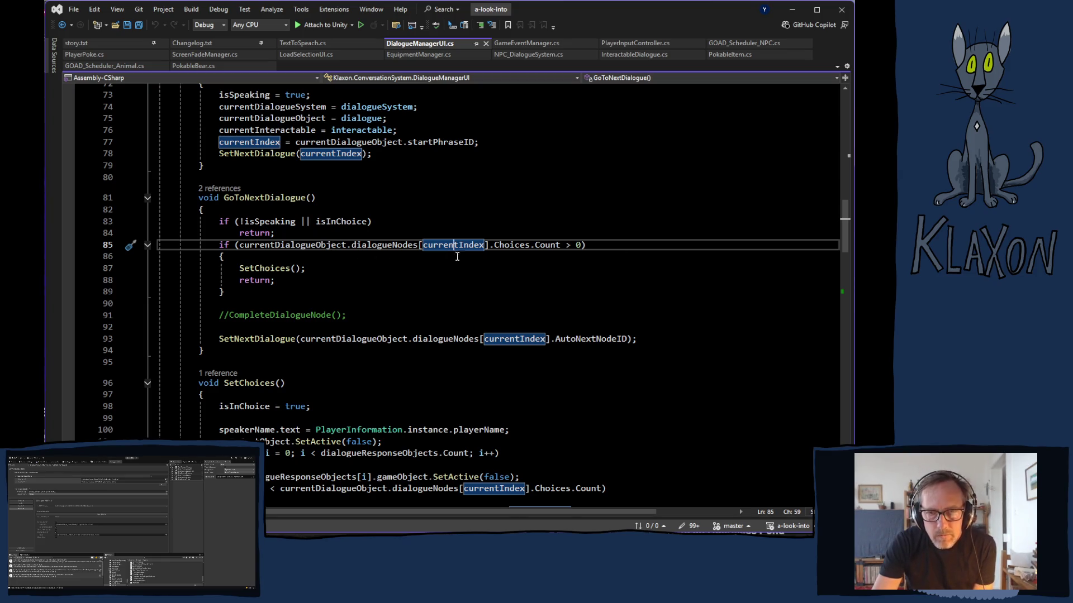
mouse_move(458, 246)
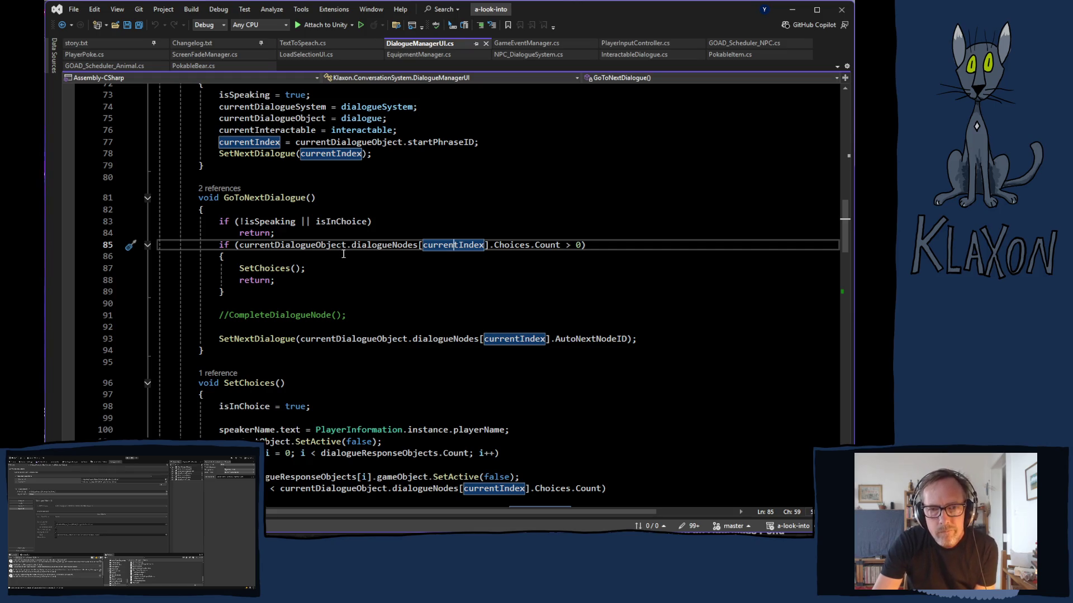
ctrl+click(249, 340)
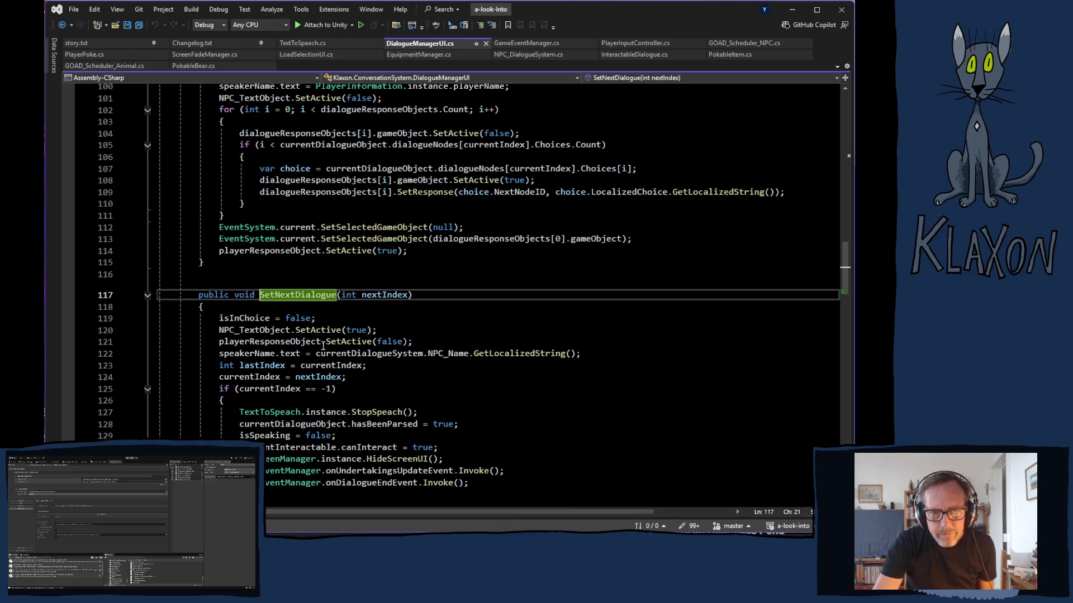
scroll(490, 366, down, 2)
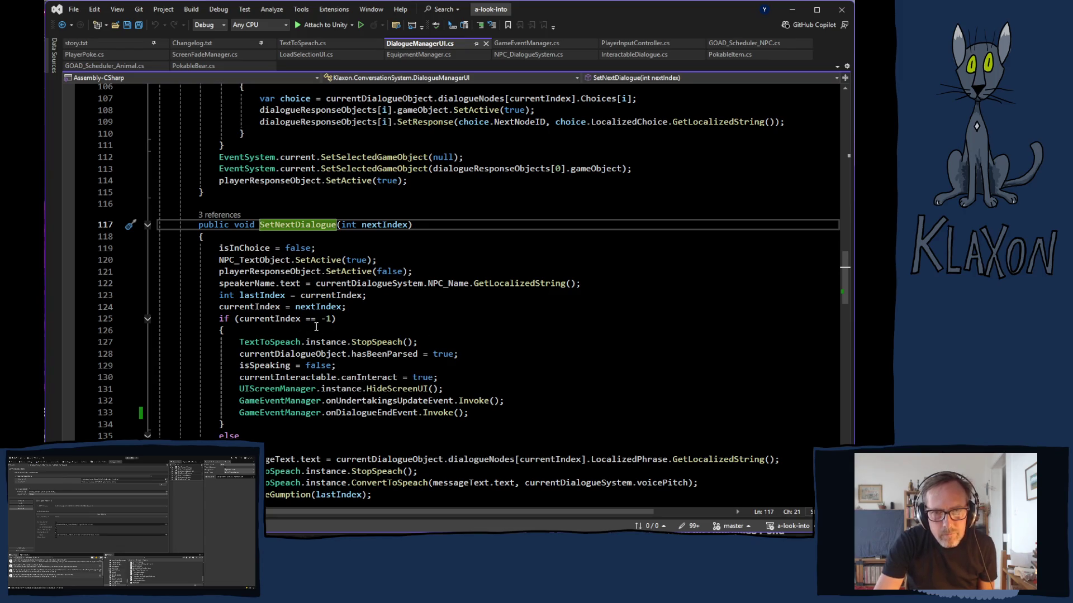
scroll(321, 370, up, 7)
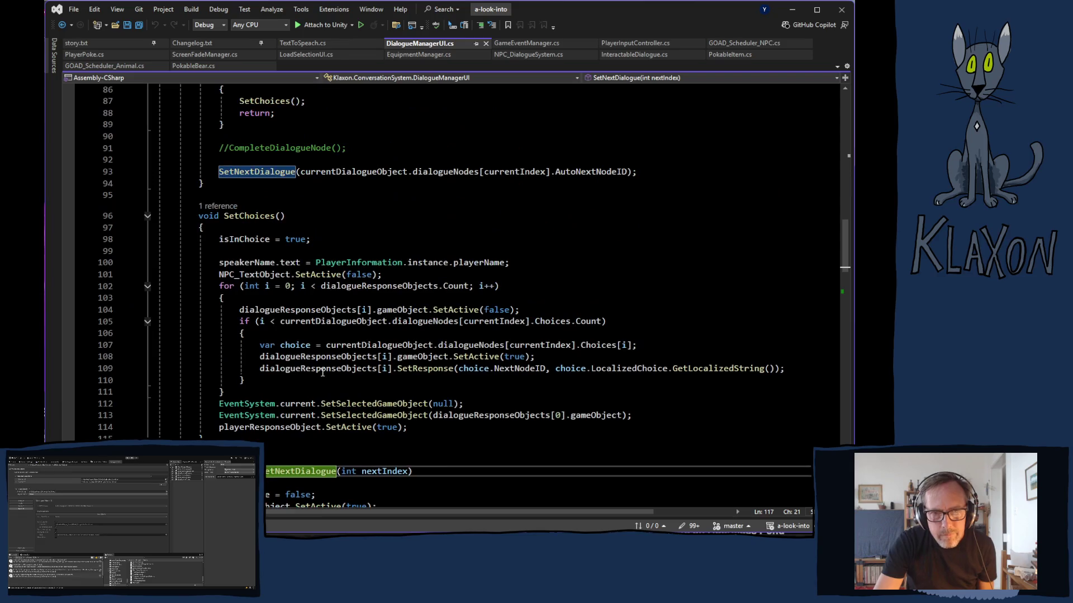
scroll(349, 375, up, 3)
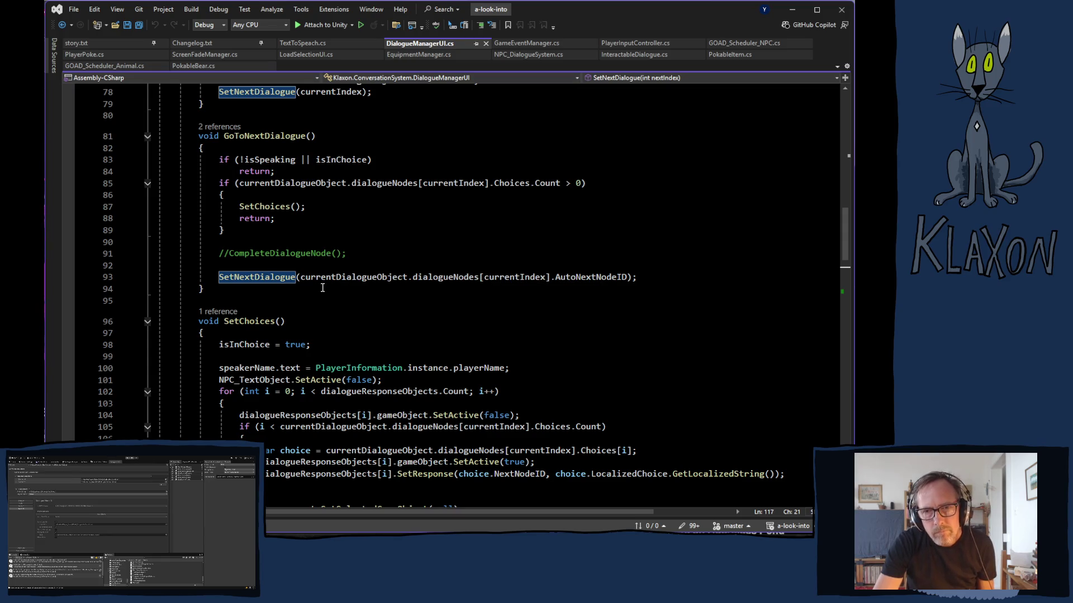
mouse_move(317, 274)
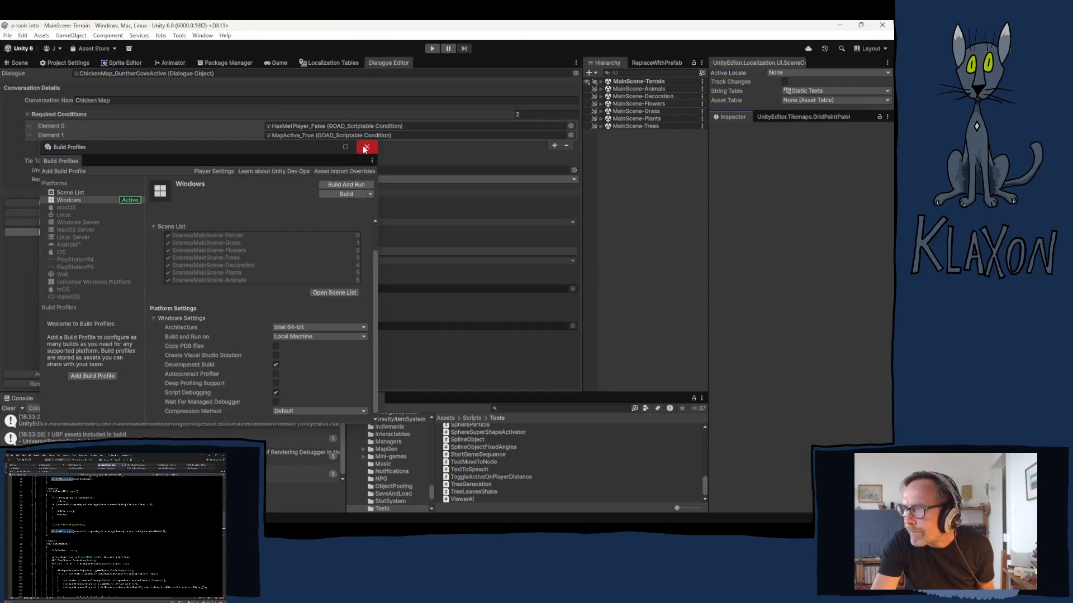
click(365, 148)
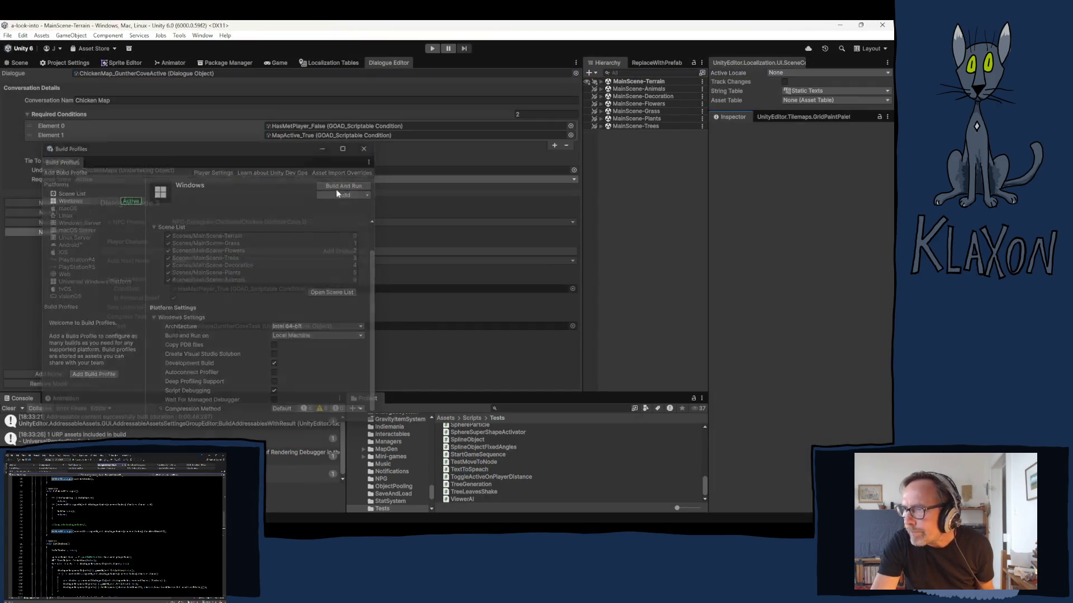
Inspect the settings of the Chicken Map conversation's Dialogue Node 2 and Node 3.
click(63, 221)
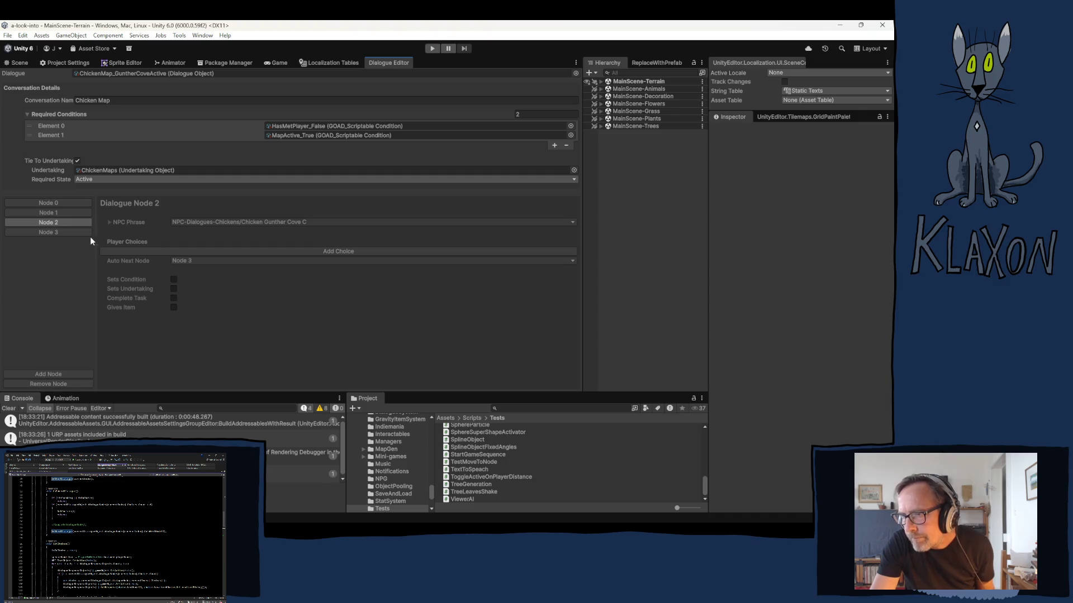
click(44, 231)
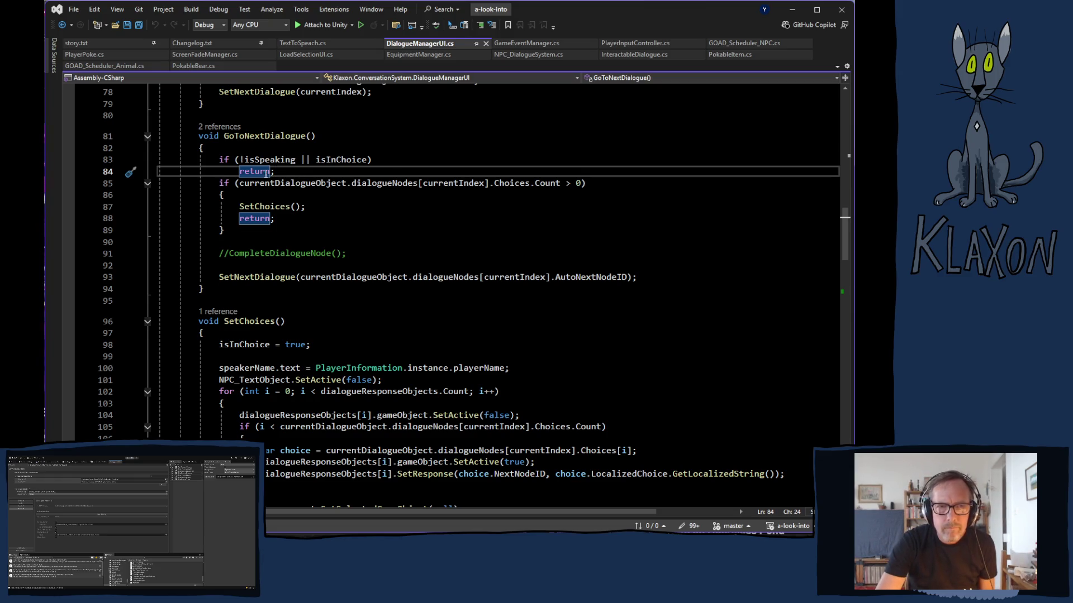
Add an if (currentIndex > -1) { } block below the isSpeaking/isInChoice early return.
click(295, 170)
key(Return)
text(if(cu)
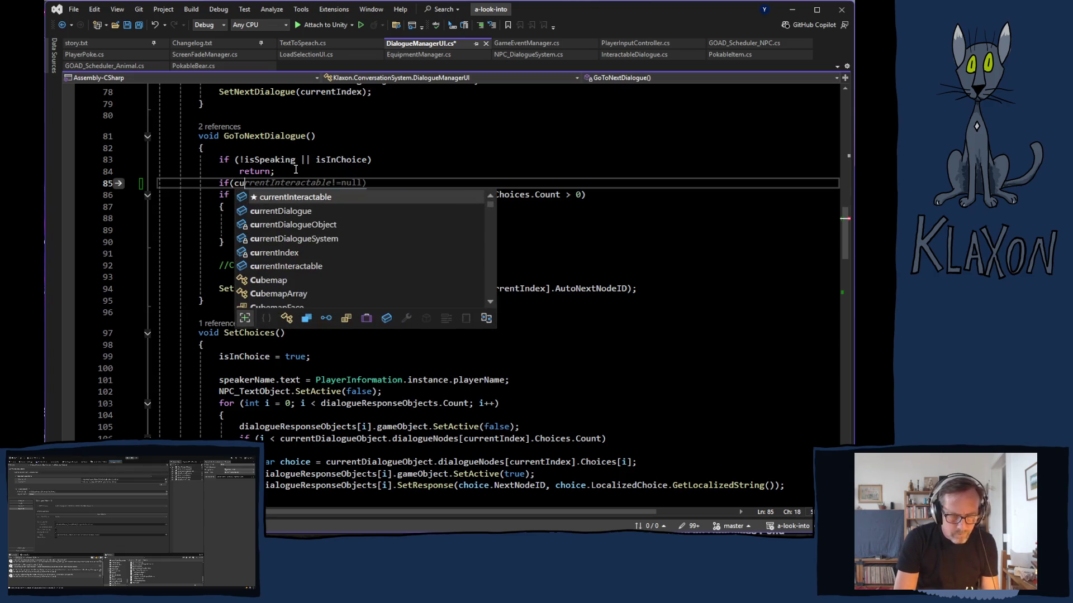
text(rr)
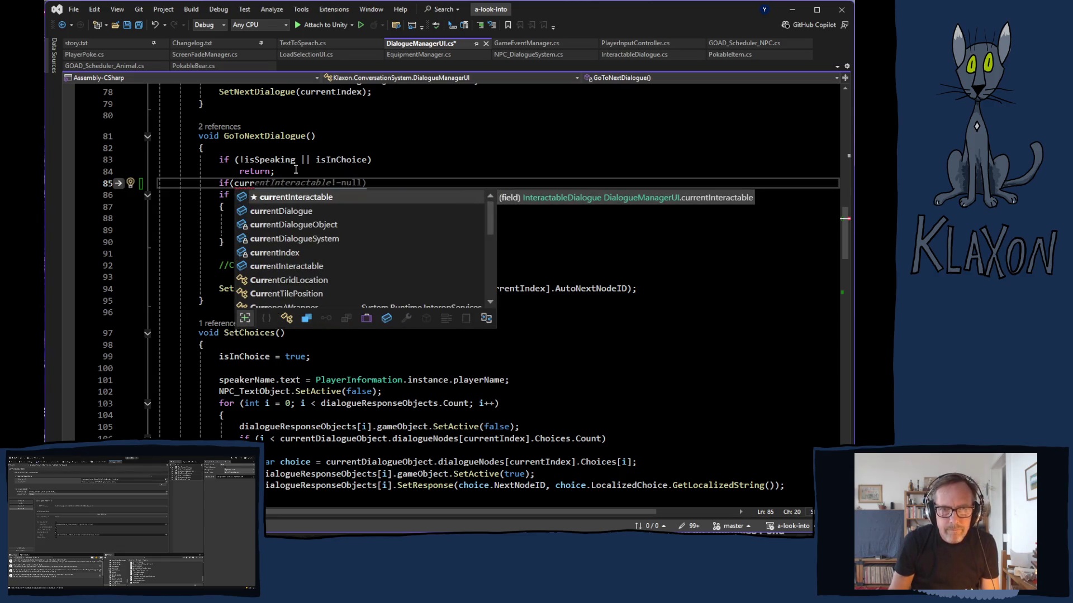
key(Down)
key(Down)
key(Down)
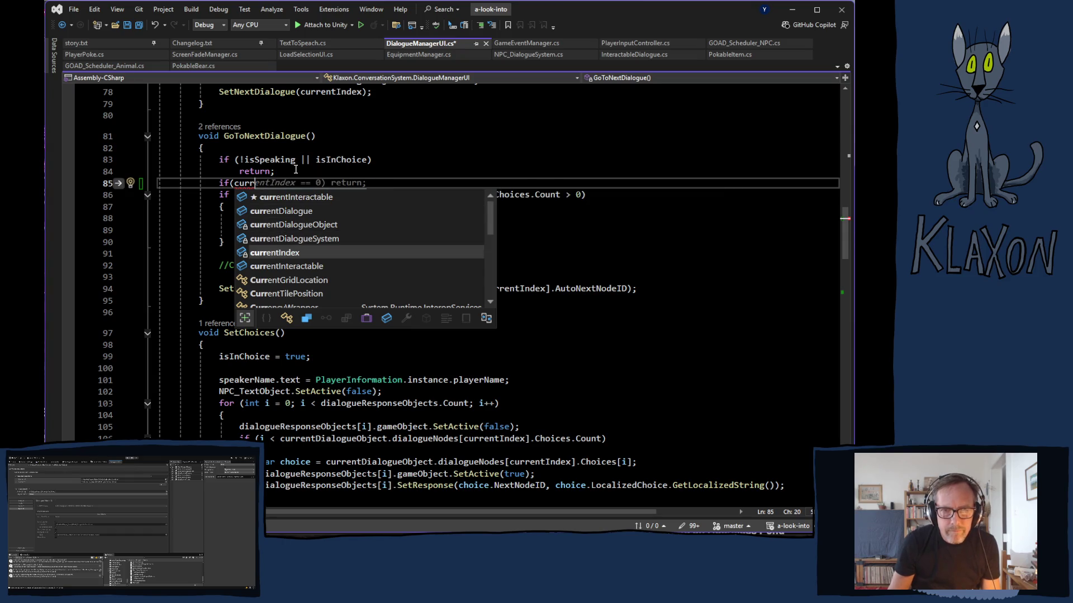
key(Tab)
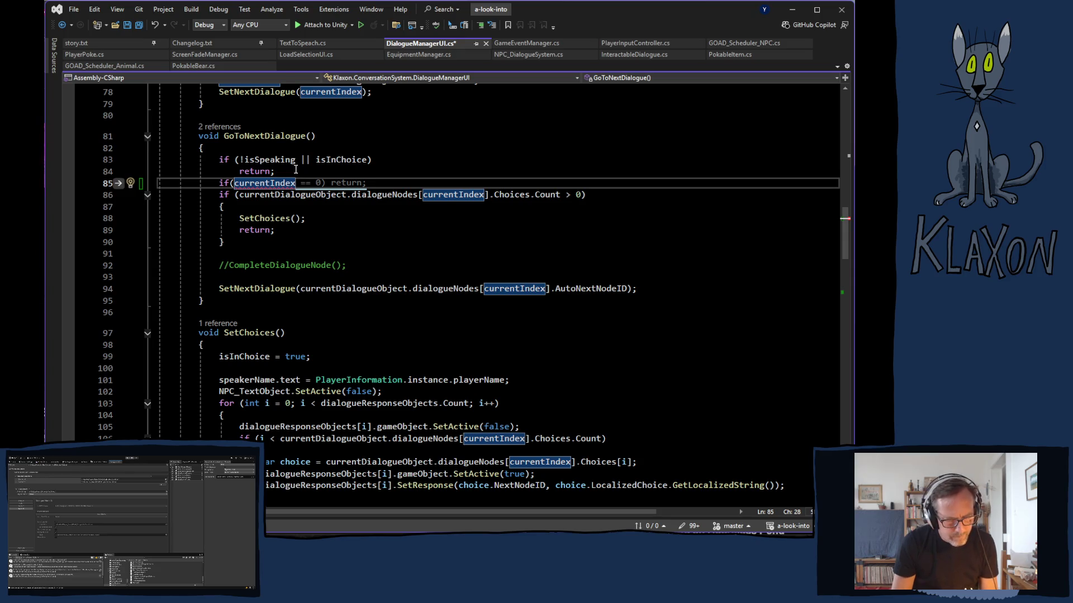
text(>-1)
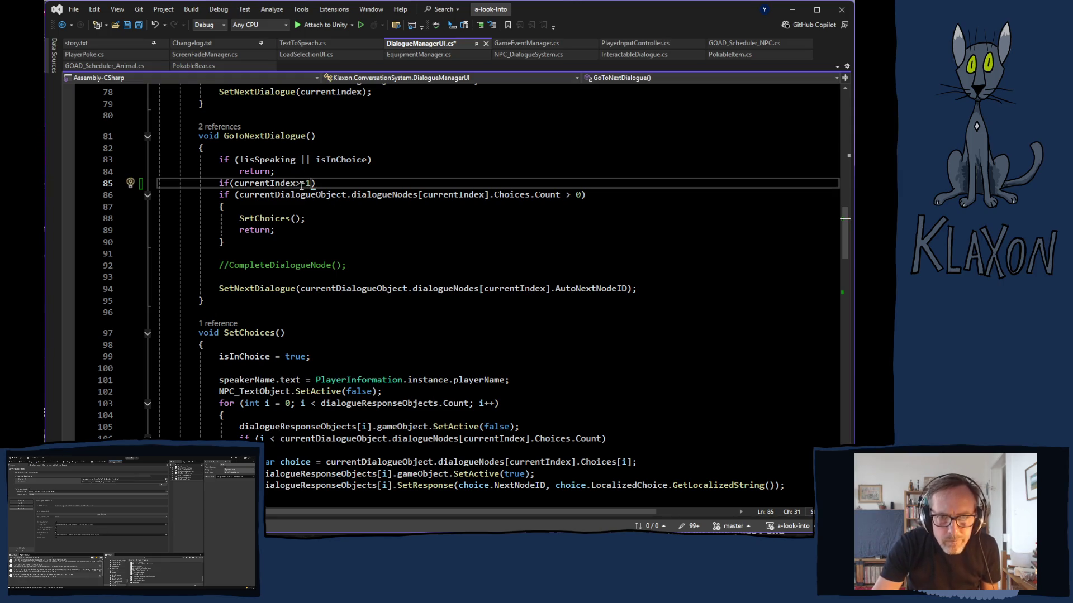
text())
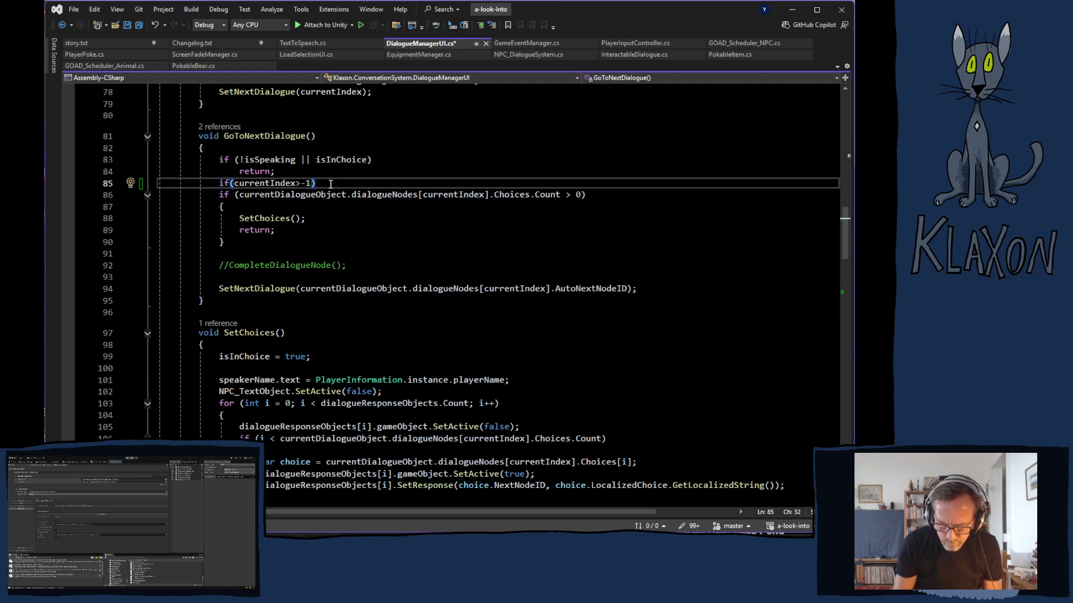
text({)
key(Return)
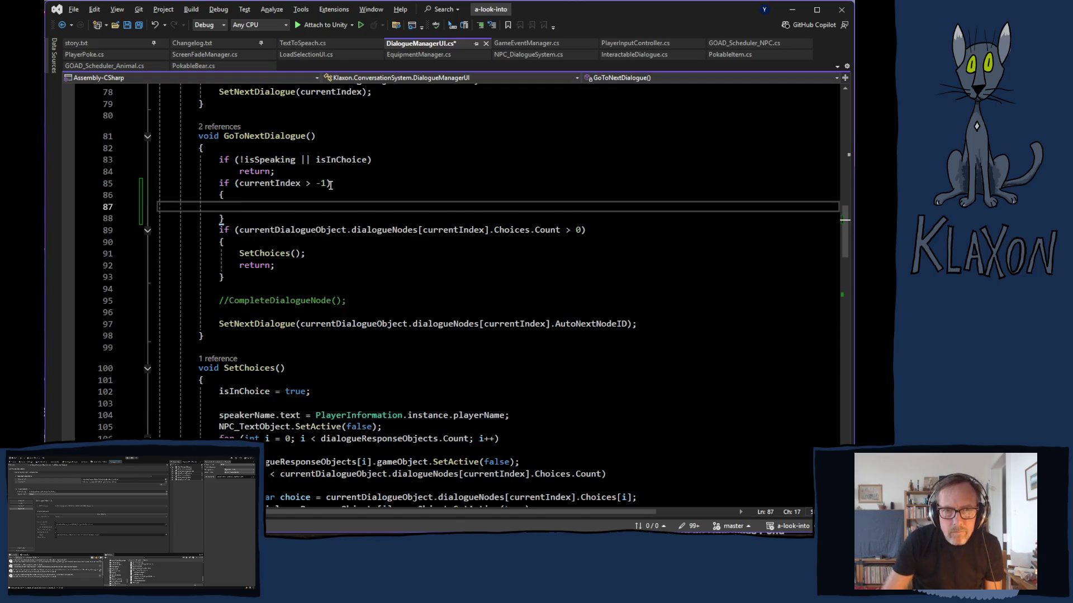
Cut the Choices.Count > 0 if-block out from beneath the new condition.
mouse_move(219, 230)
mouse_down()
mouse_move(257, 254)
mouse_move(225, 278)
mouse_up()
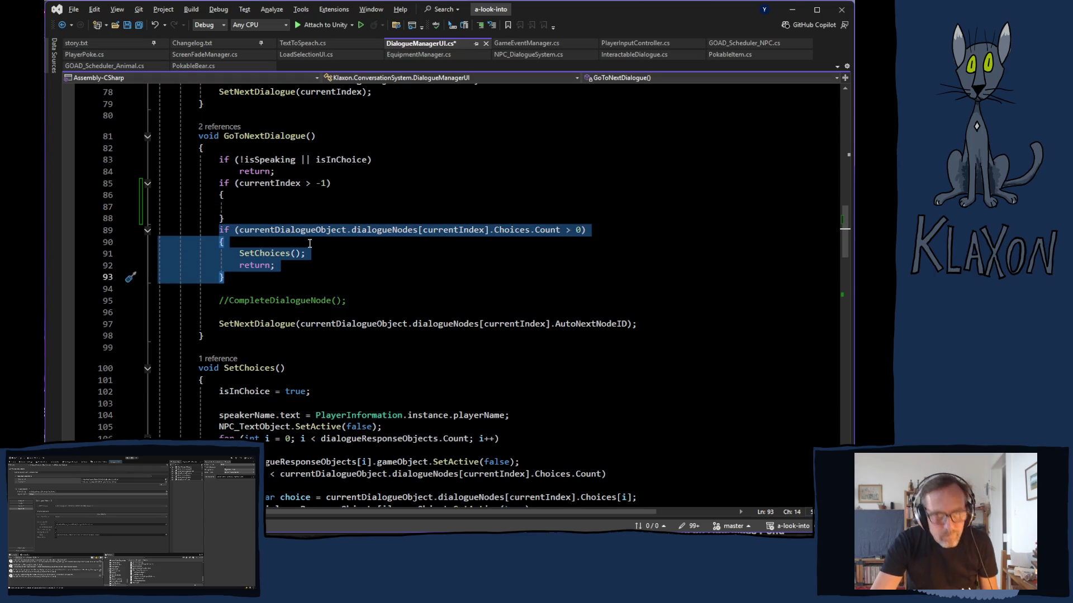
key(ctrl+x)
click(258, 204)
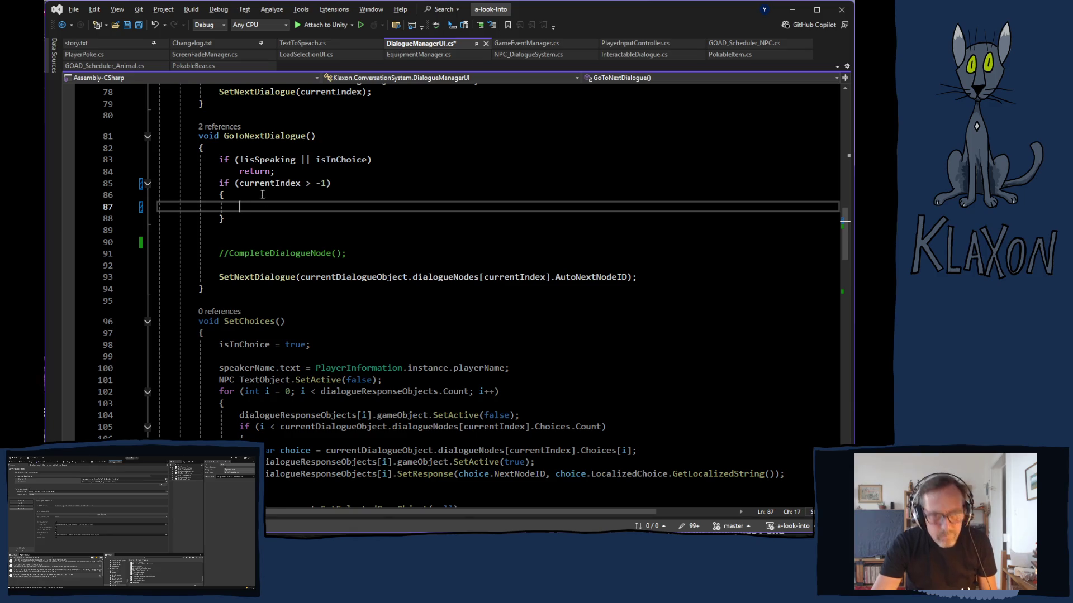
Paste the choices check into the new block, followed by the SetNextDialogue(AutoNextNodeID) call.
key(ctrl+v)
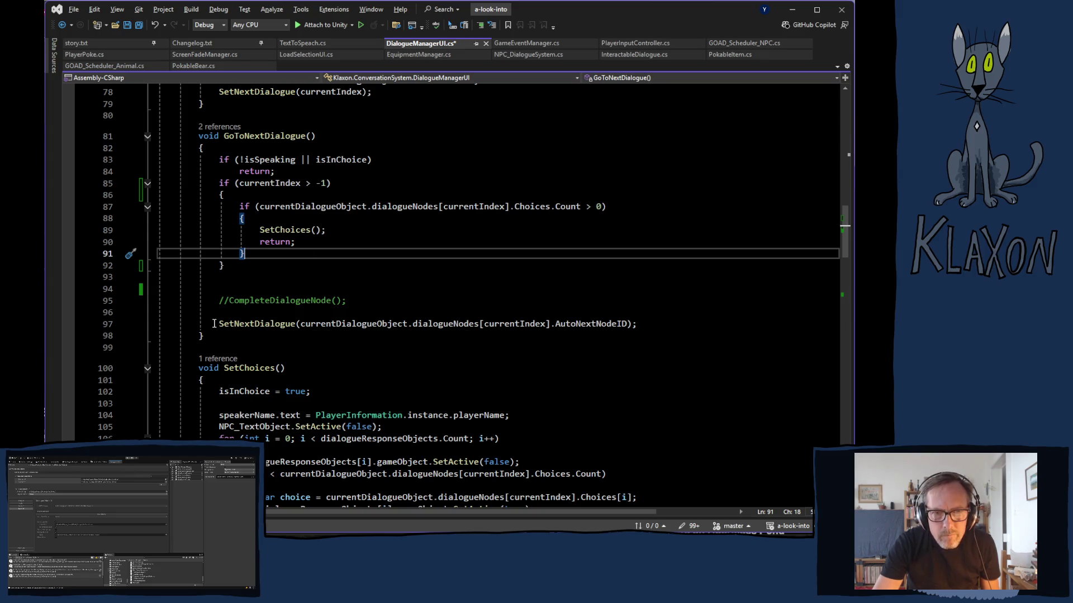
drag(218, 324, 640, 329)
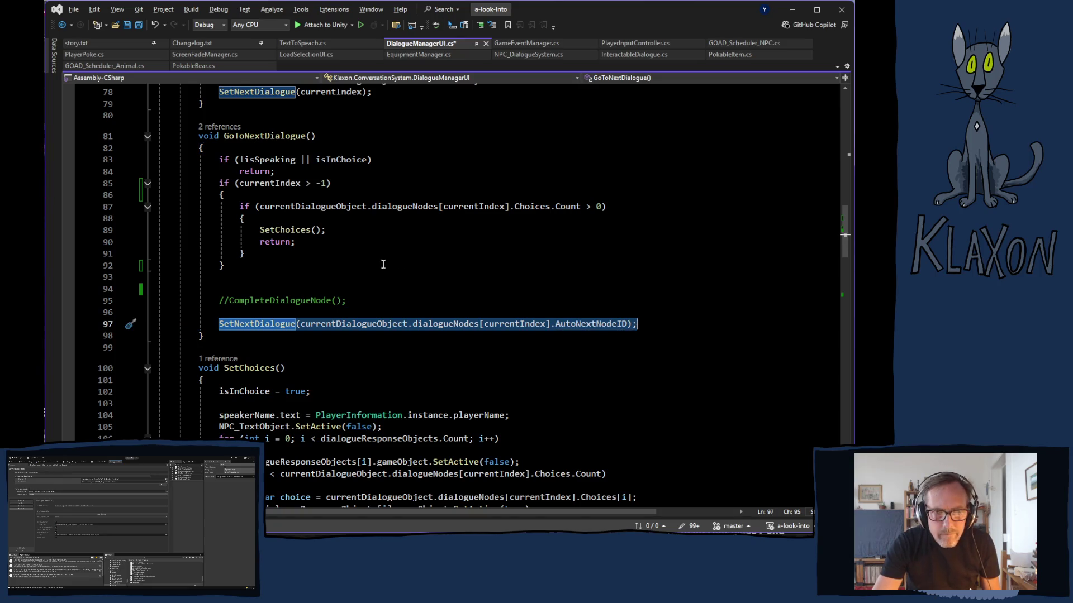
click(264, 253)
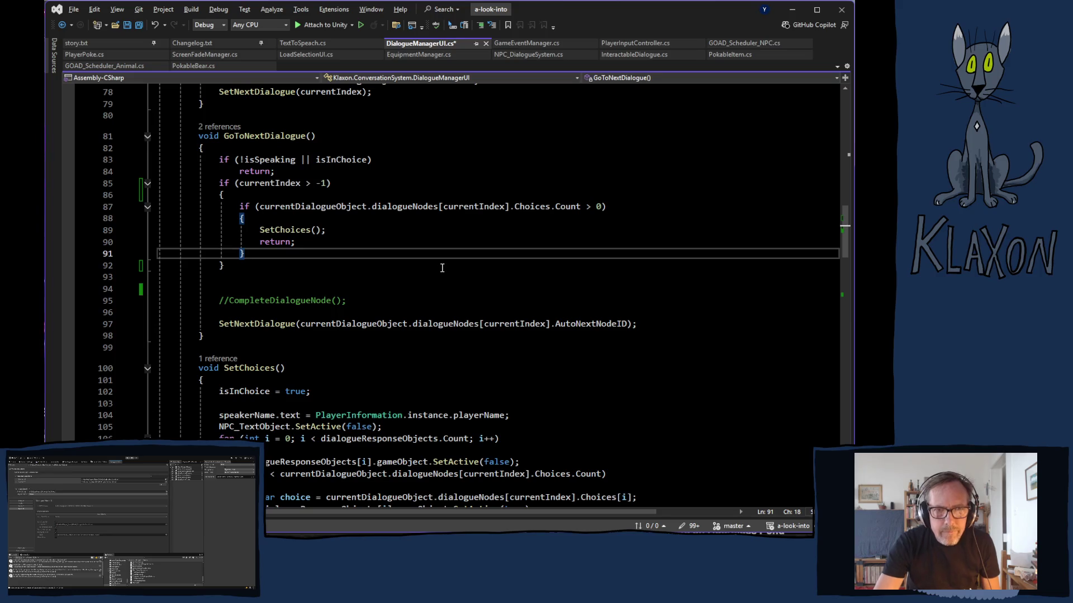
key(Return)
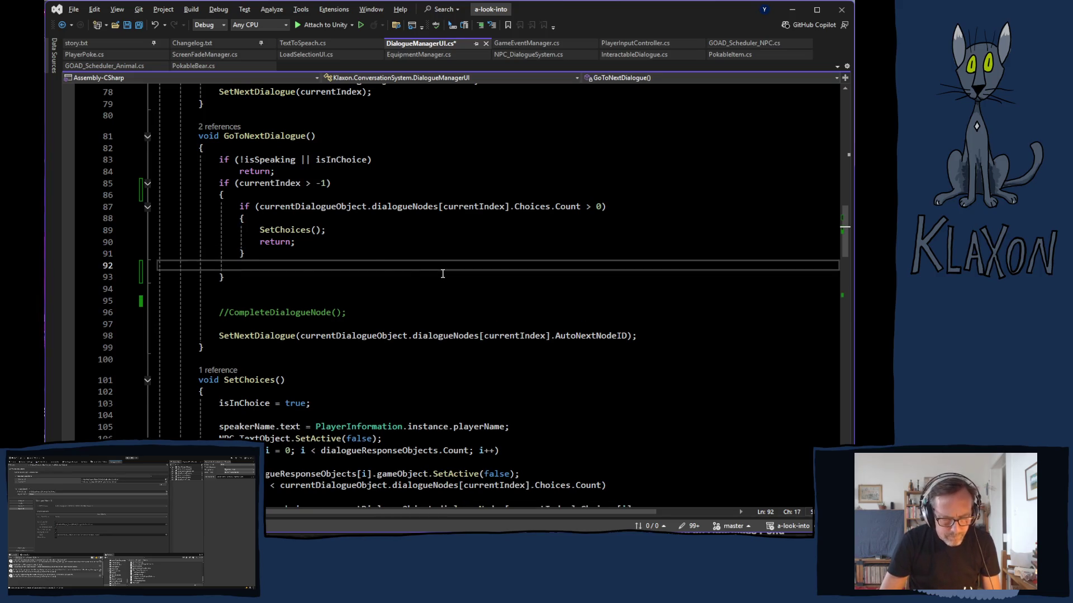
key(ctrl+v)
Add an else block that calls SetNextDialogue(-1).
click(228, 292)
text(el)
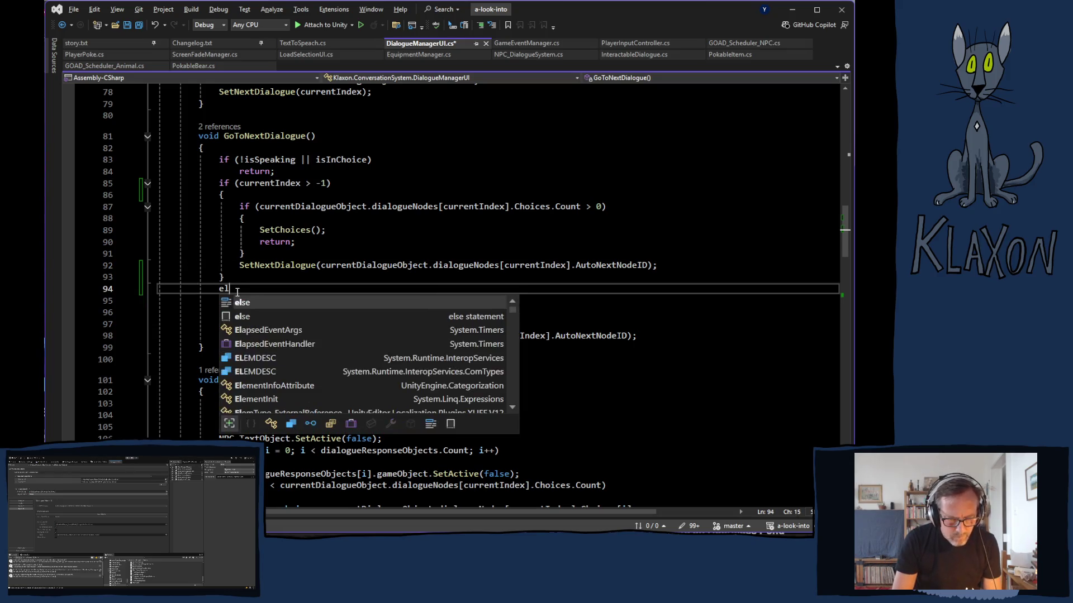
text(se {)
key(Return)
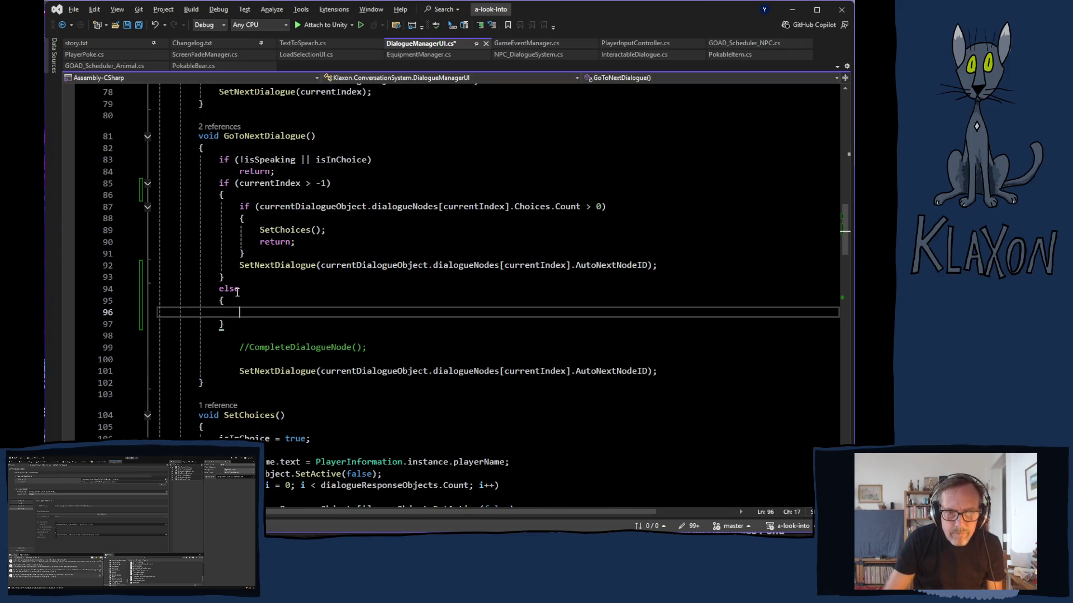
key(ctrl+v)
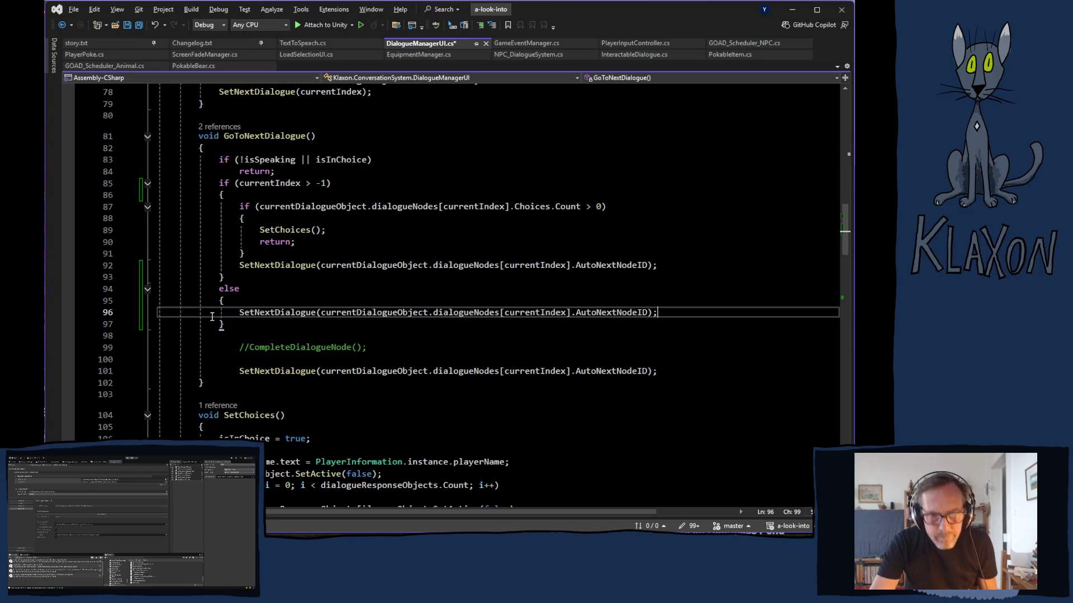
drag(321, 312, 648, 312)
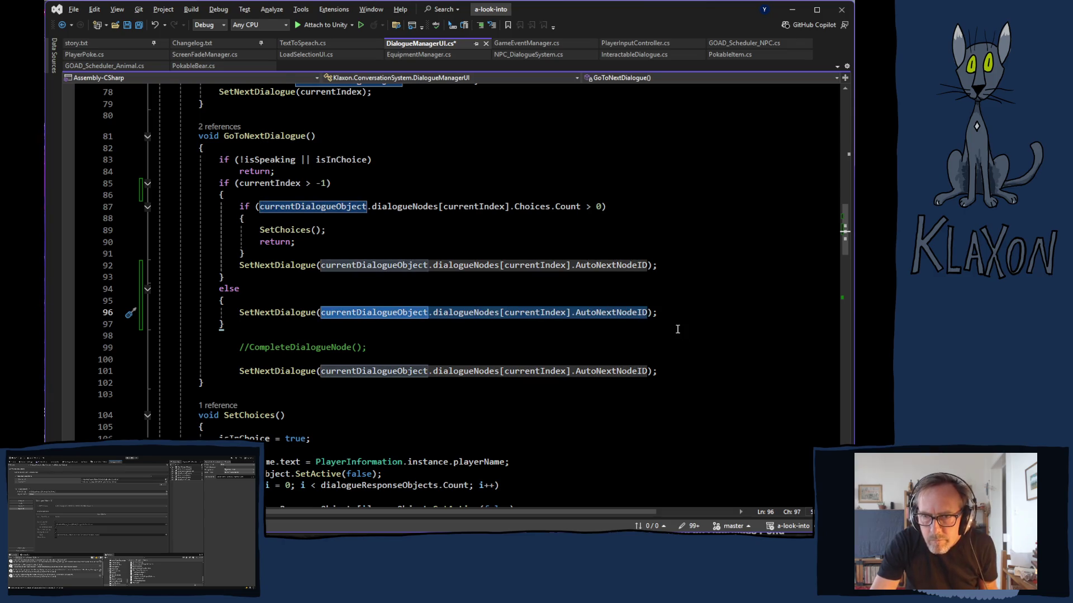
text(-1)
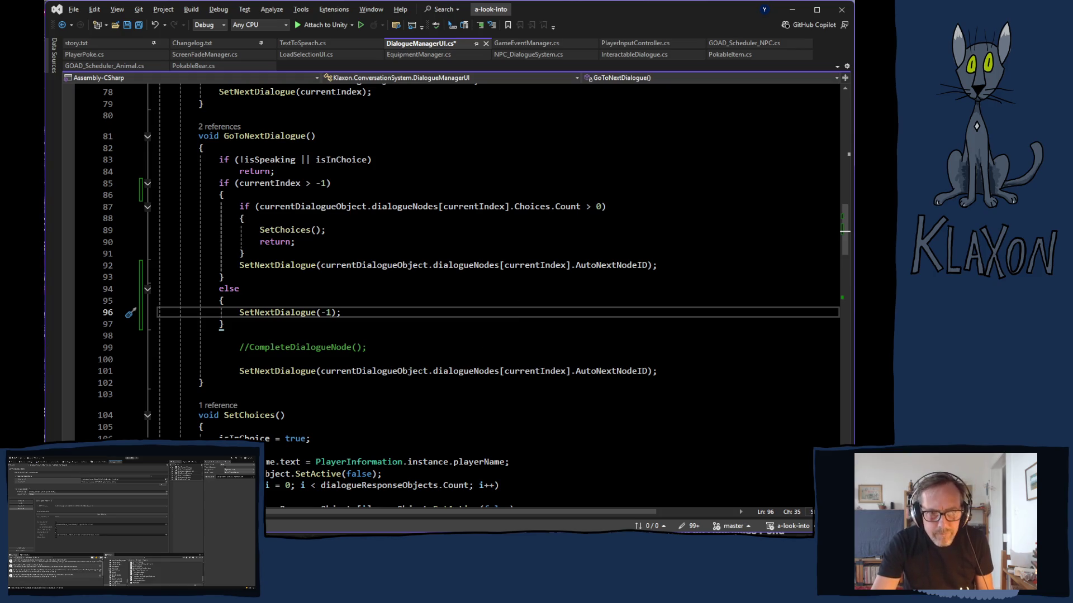
Comment out the old trailing SetNextDialogue call on line 101 and save for Unity to recompile.
click(240, 371)
text(//)
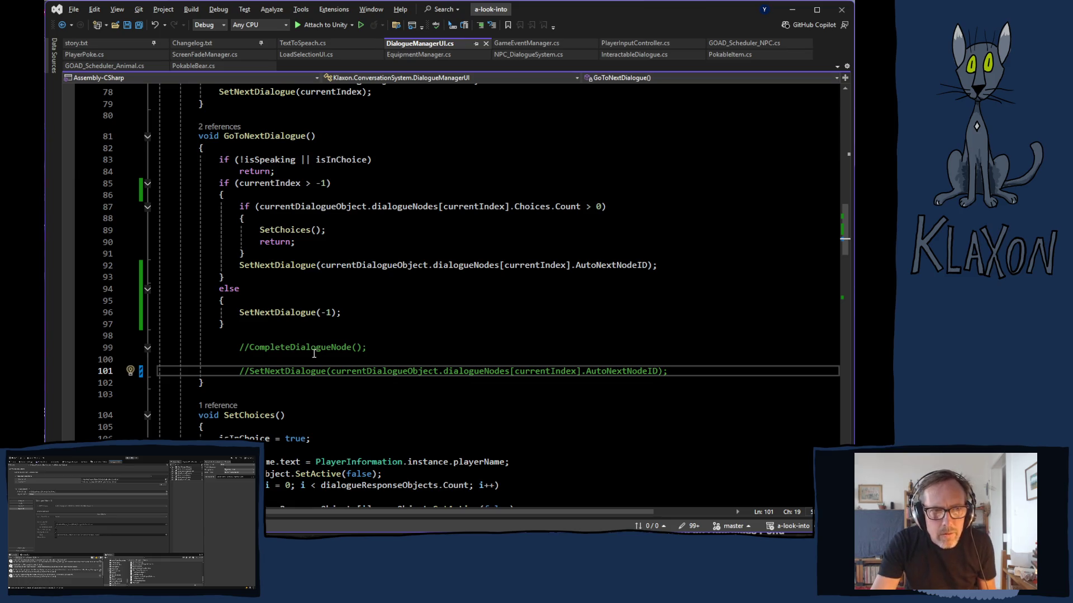
key(ctrl+s)
key(alt+Tab)
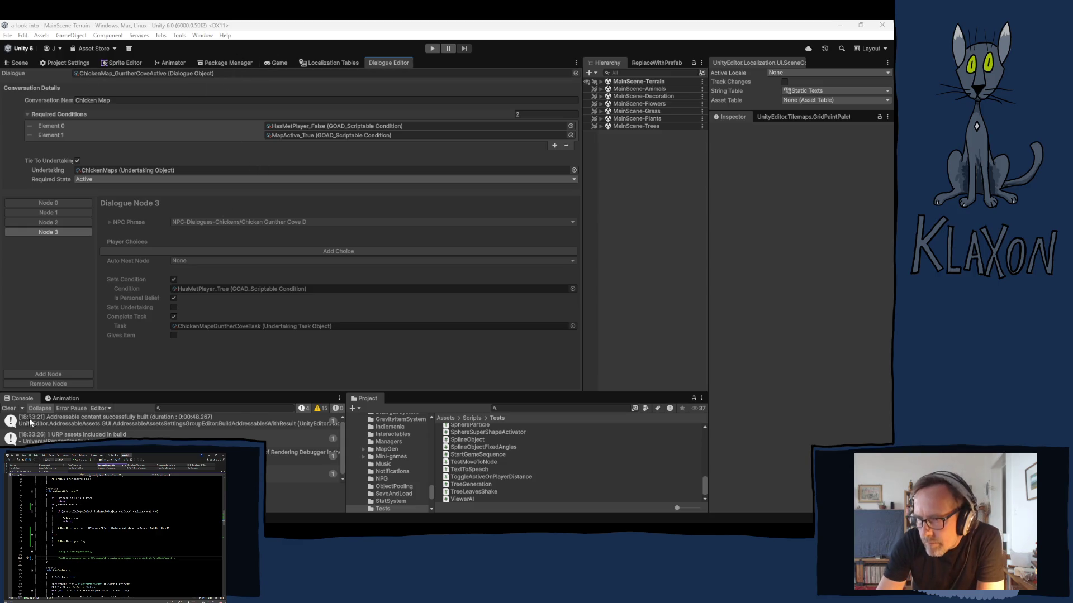
Clear the console and look over Scene, Project Settings and Localization Tables, returning to the Chicken Map dialogue.
click(9, 408)
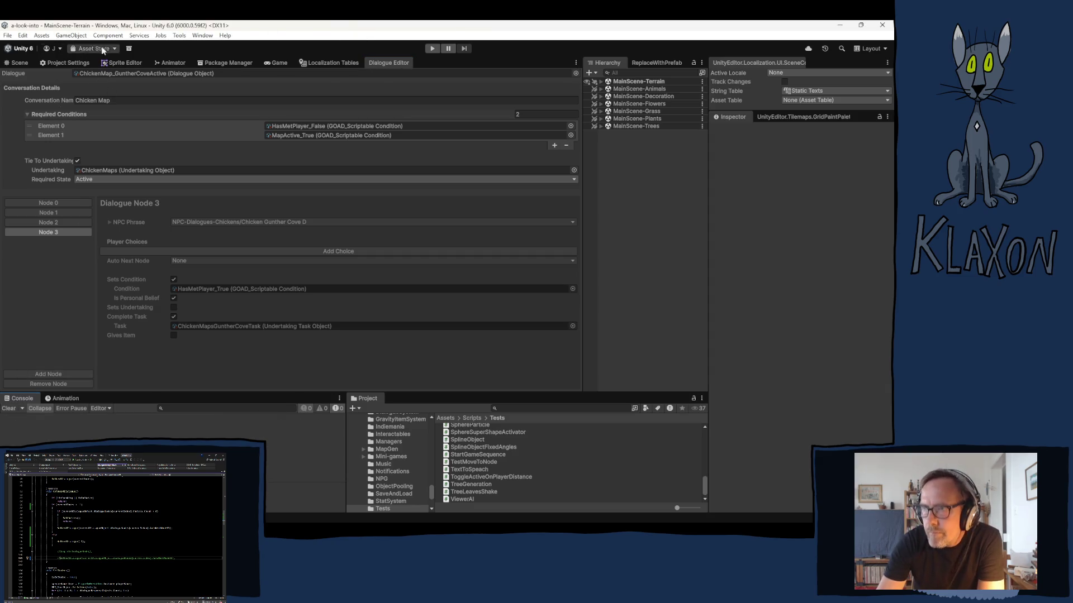
click(18, 63)
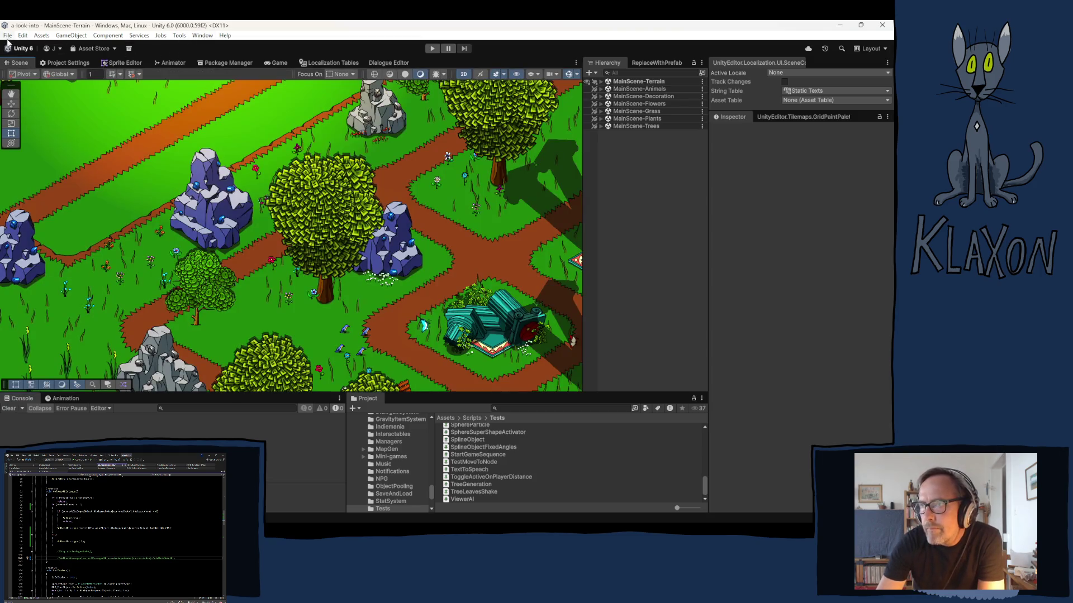
click(85, 62)
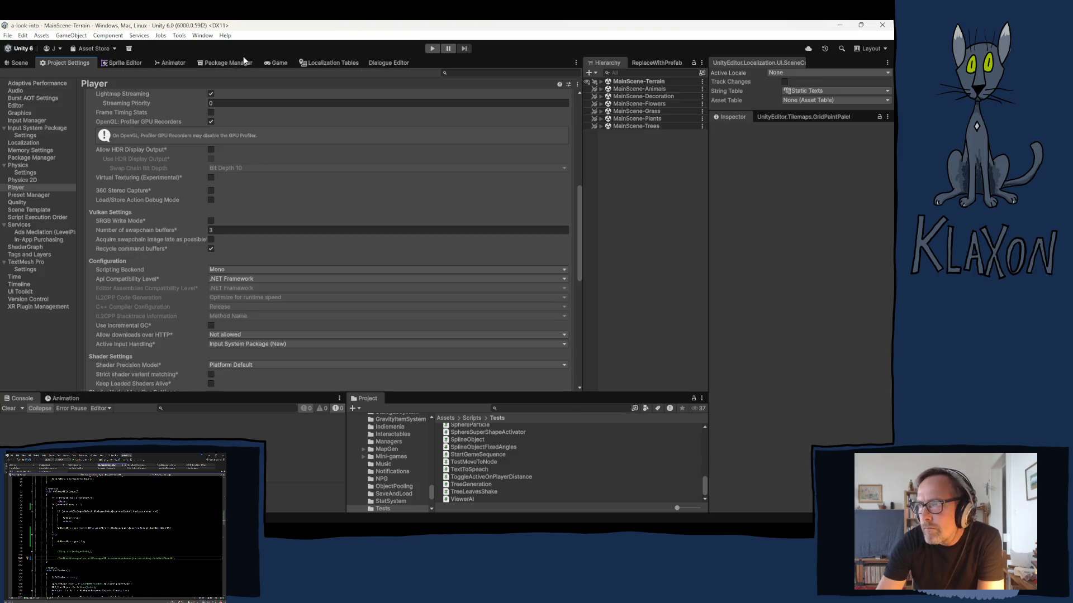
click(357, 61)
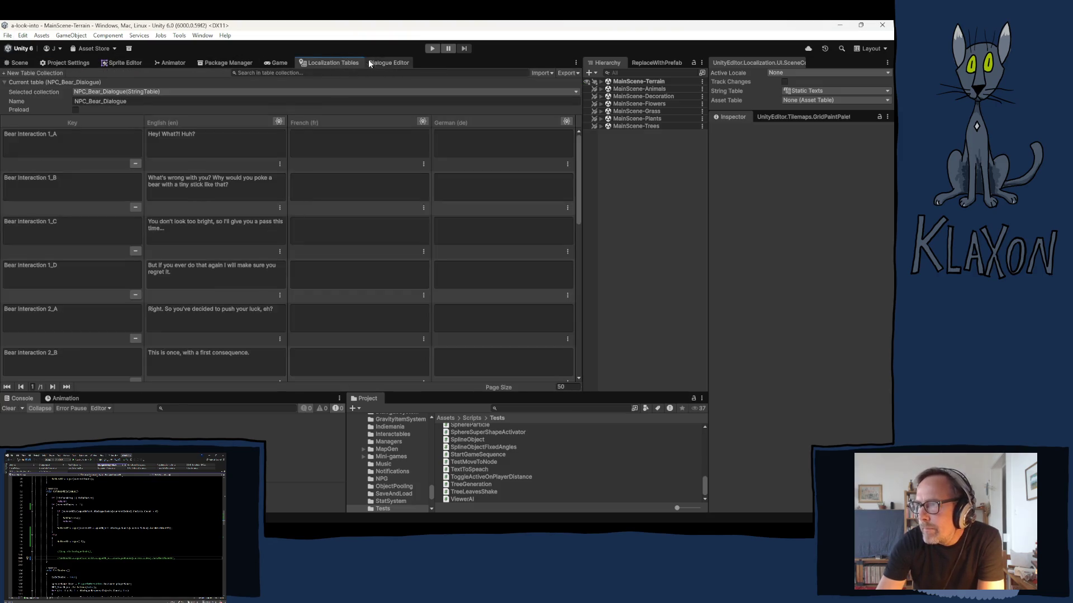
click(381, 61)
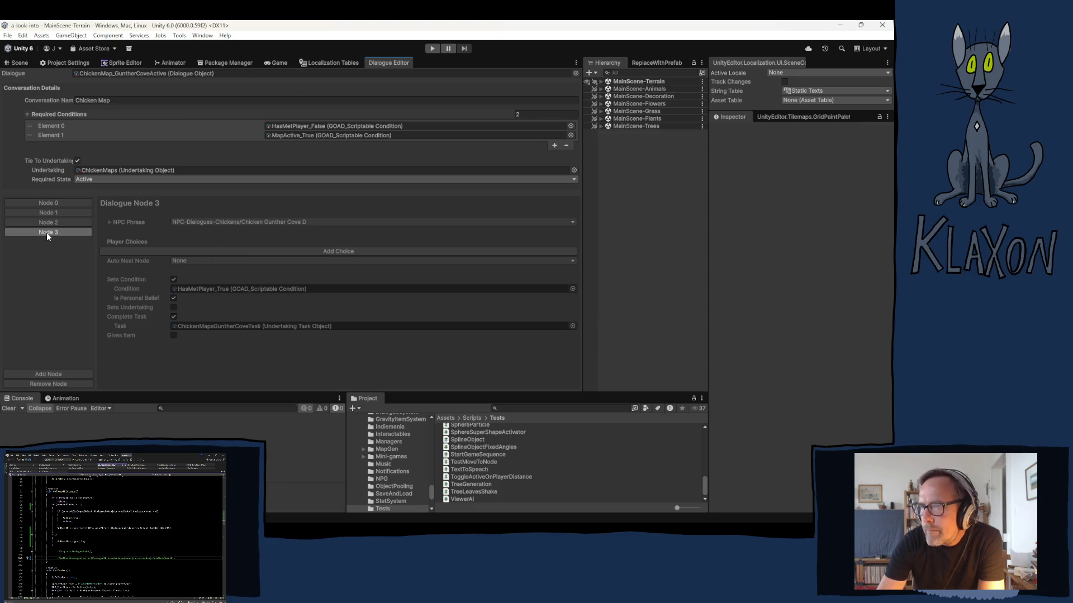
click(7, 35)
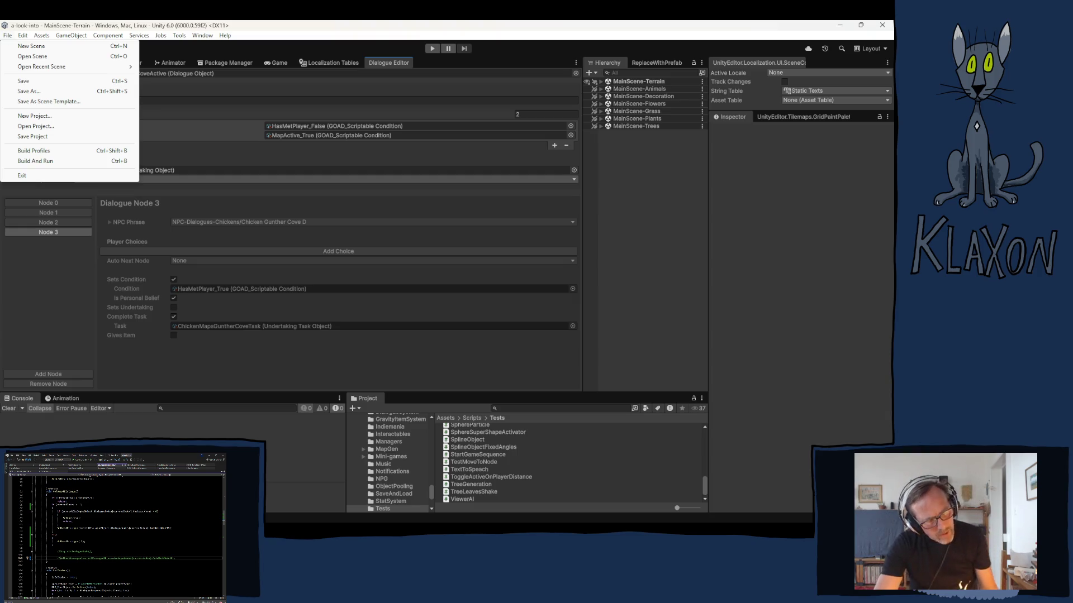
Dismiss the File menu and bring it up again.
key(alt+Tab)
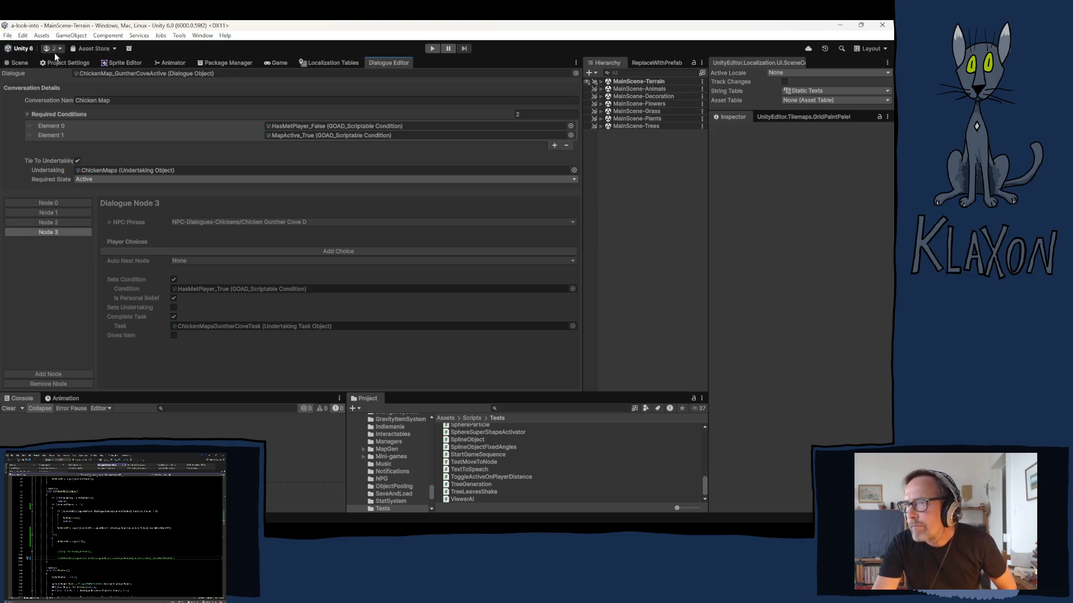
click(8, 35)
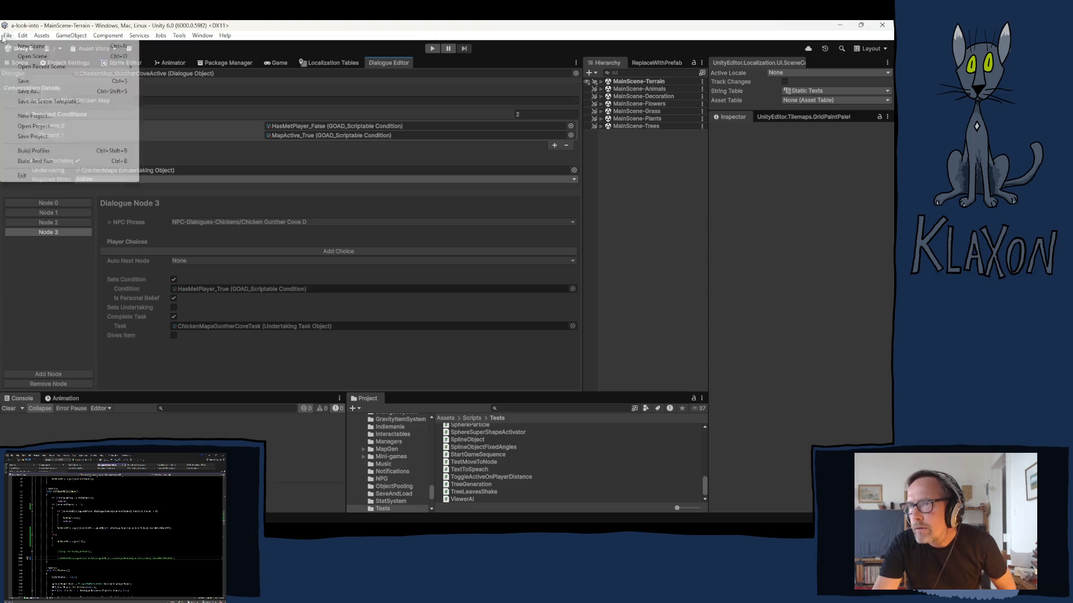
Build the Windows player from Build Profiles into the Playtest 0.06.13 folder.
click(49, 151)
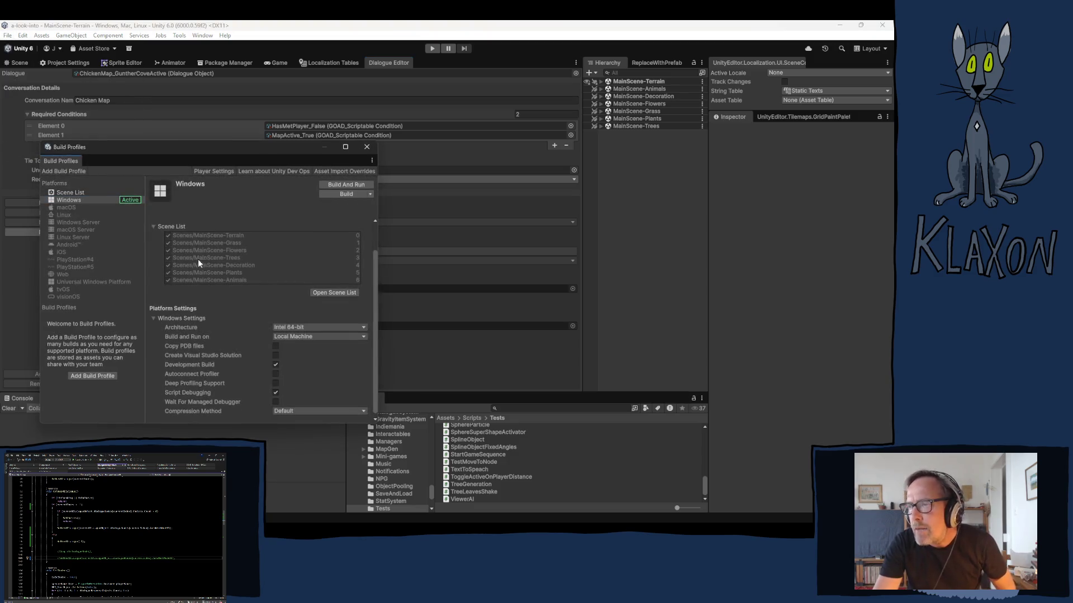
click(343, 195)
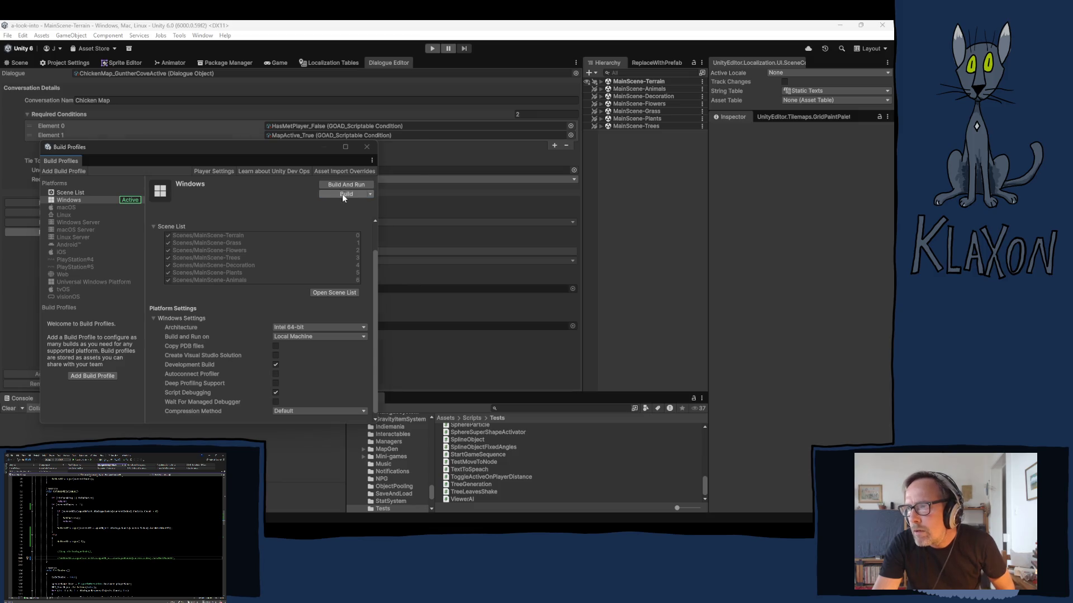
click(128, 141)
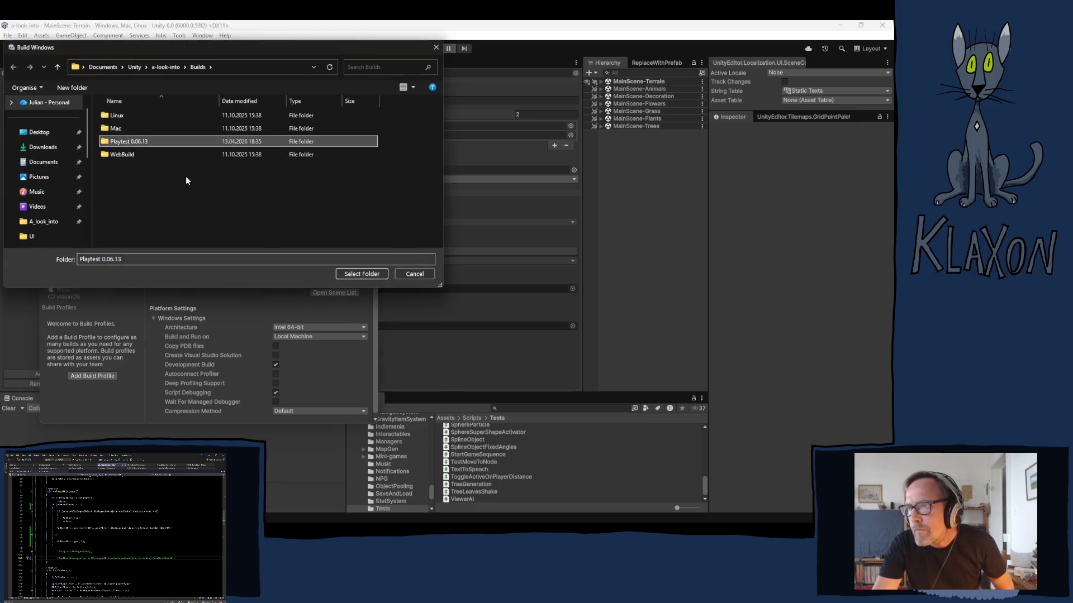
click(369, 273)
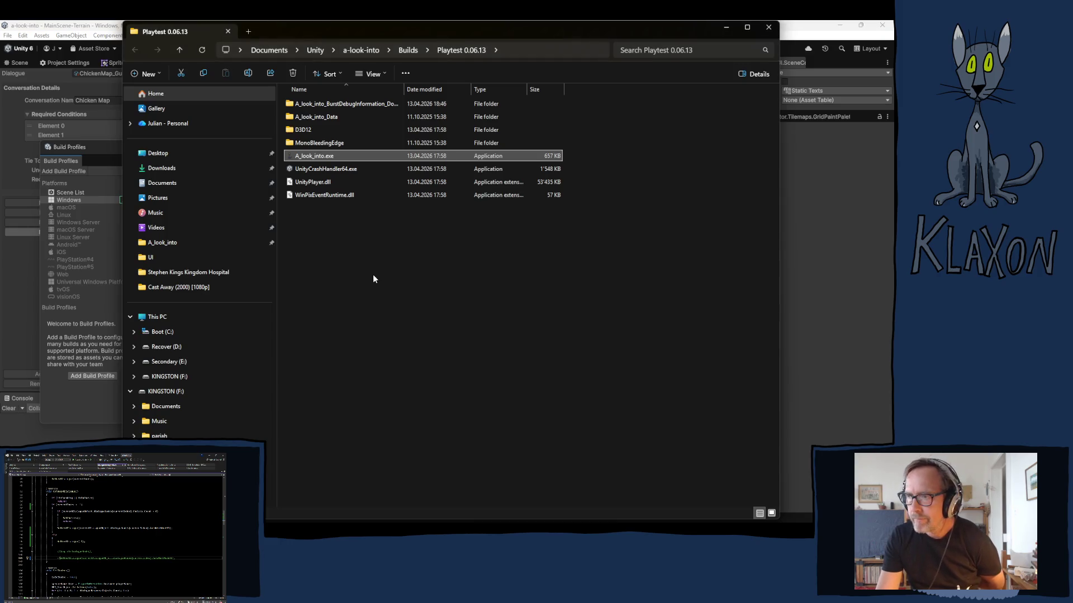
Once the build finishes, launch the new A_look_into.exe from the Playtest 0.06.13 folder.
mouse_move(376, 525)
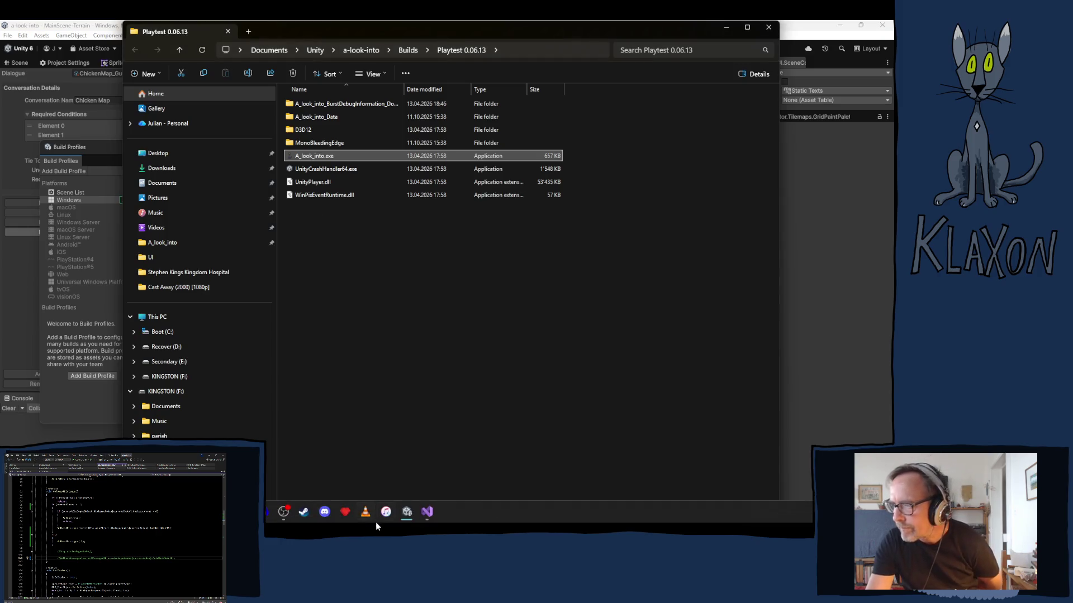
mouse_move(411, 521)
click(427, 465)
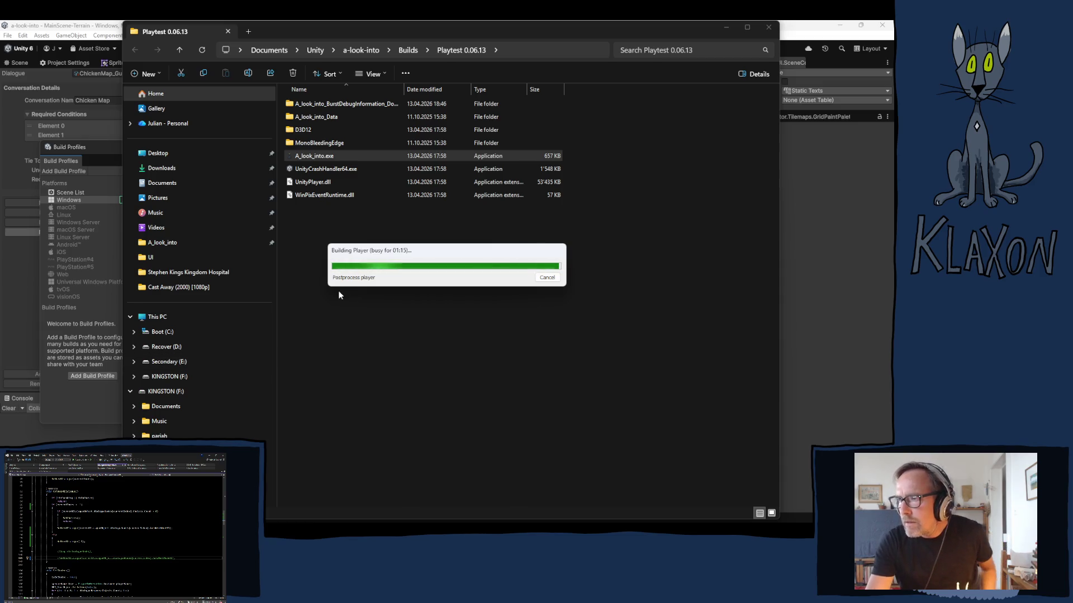
click(330, 157)
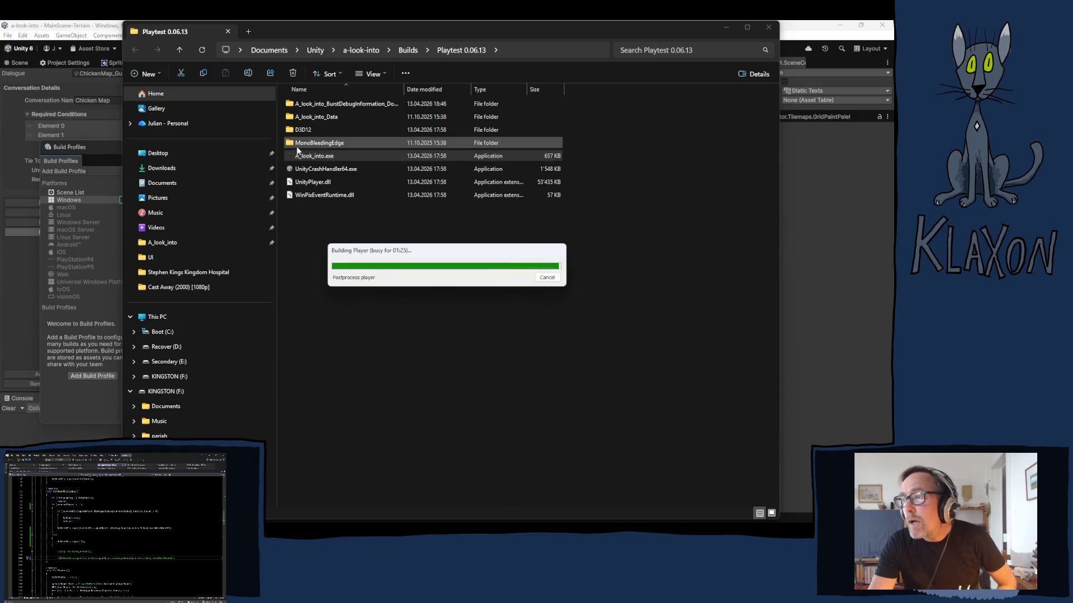
click(307, 157)
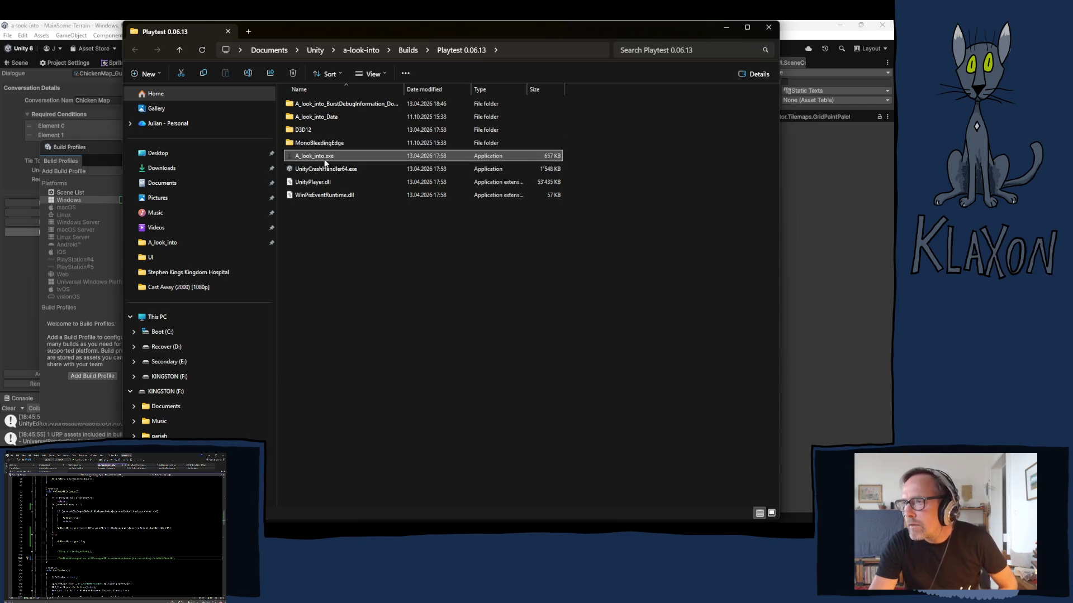
double_click(309, 157)
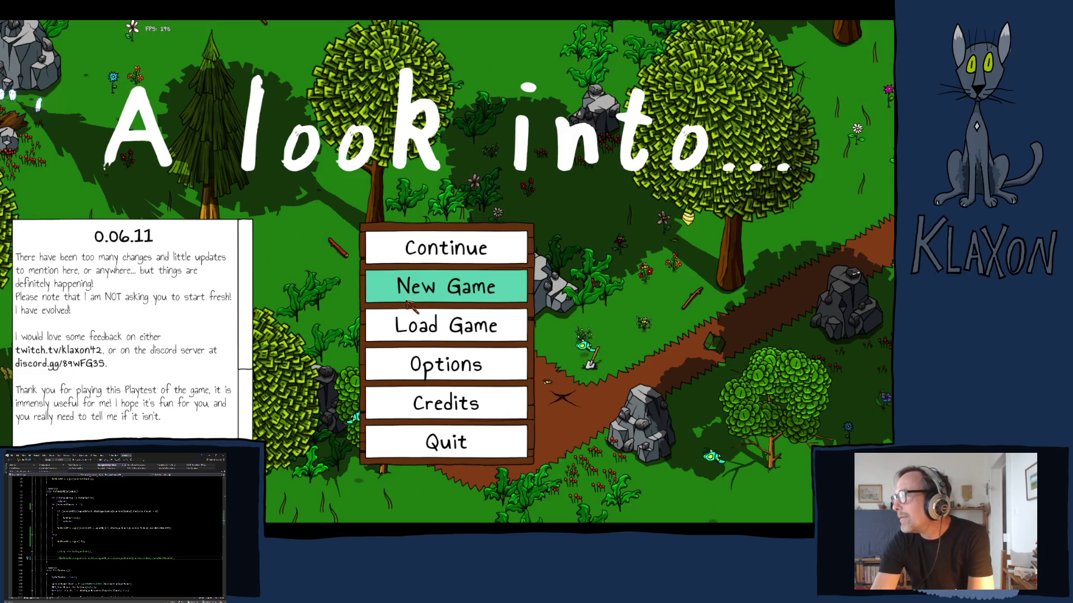
Delete all saved games, then start a New Game and confirm creating the new save.
click(432, 327)
click(510, 419)
click(442, 305)
key(Escape)
click(457, 296)
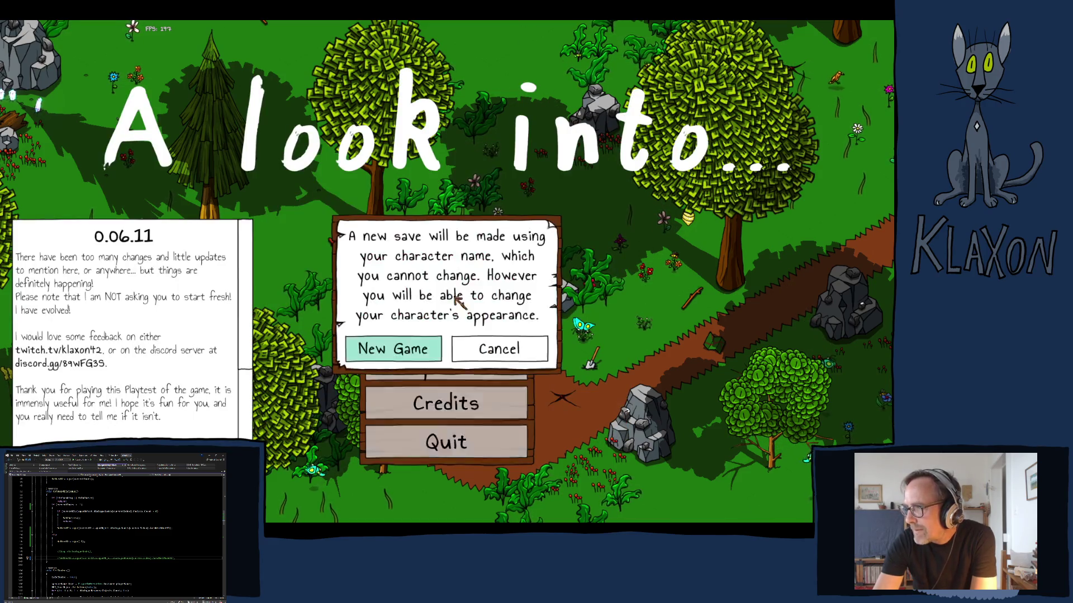
click(413, 350)
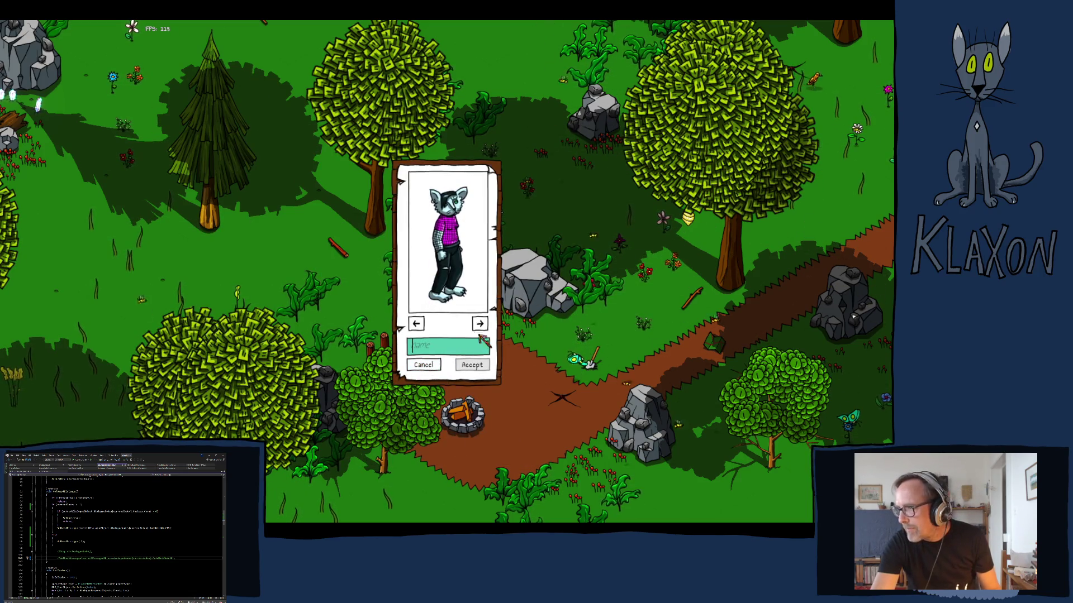
Accept the character, then pick up the Stone Spade and Avian Map, checking inventory and map.
click(467, 365)
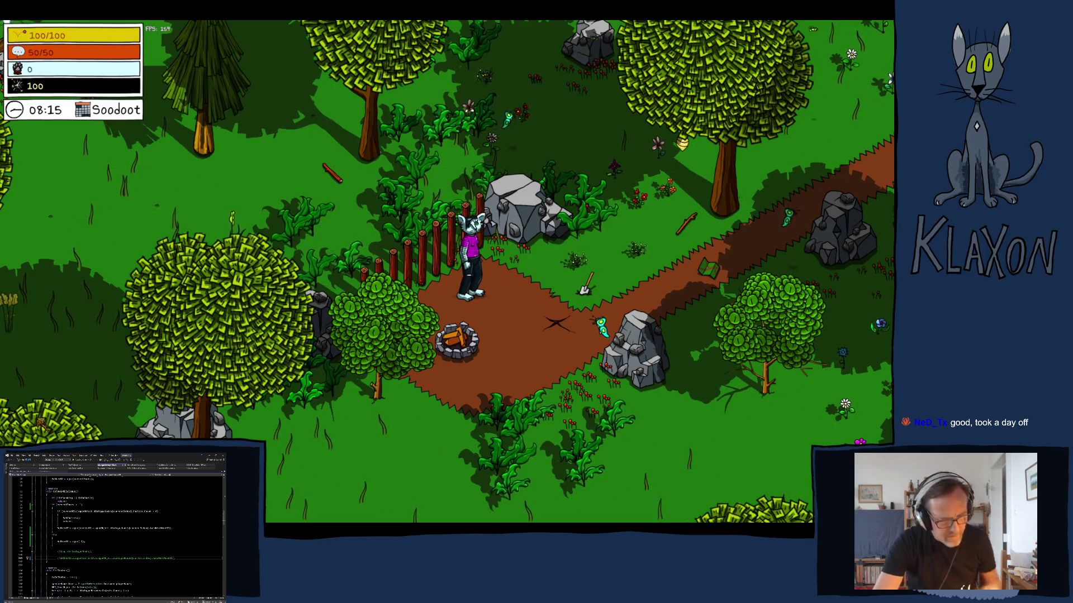
key(d)
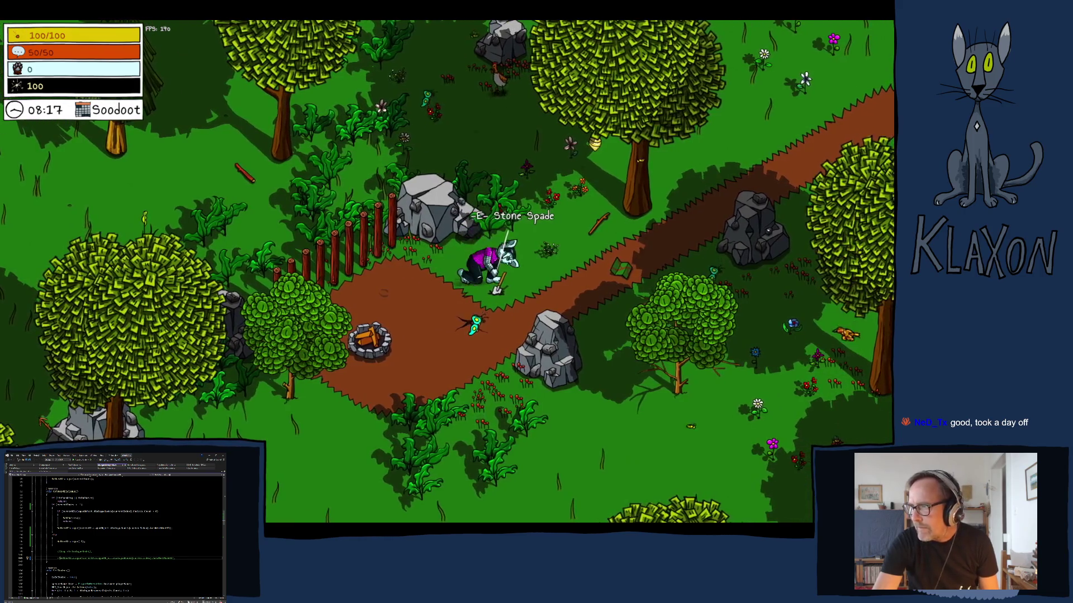
key(e)
key(Tab)
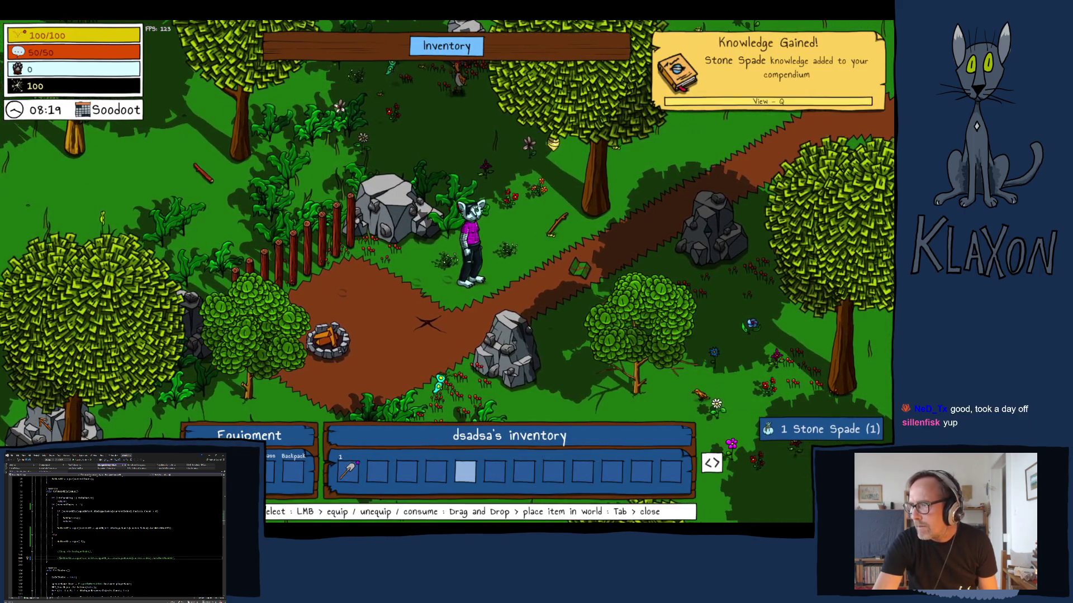
key(Tab)
key(d)
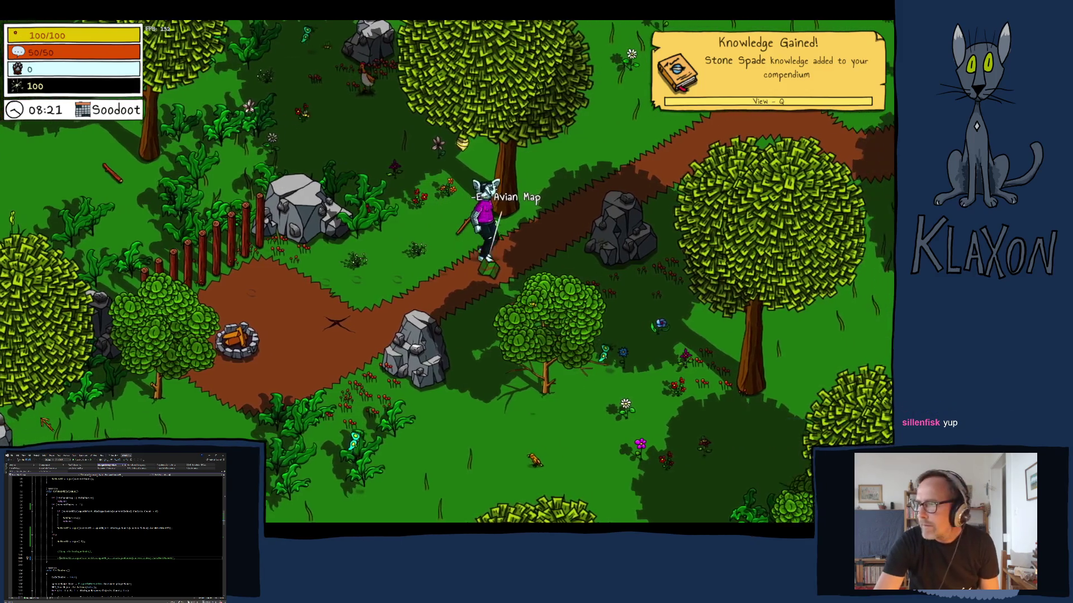
key(e)
key(Tab)
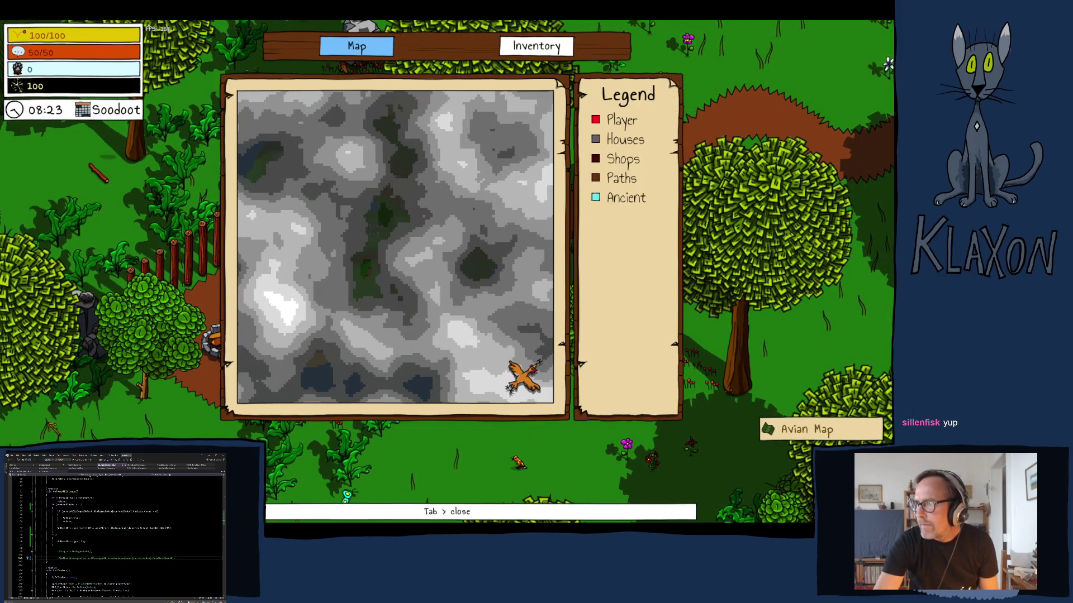
key(Tab)
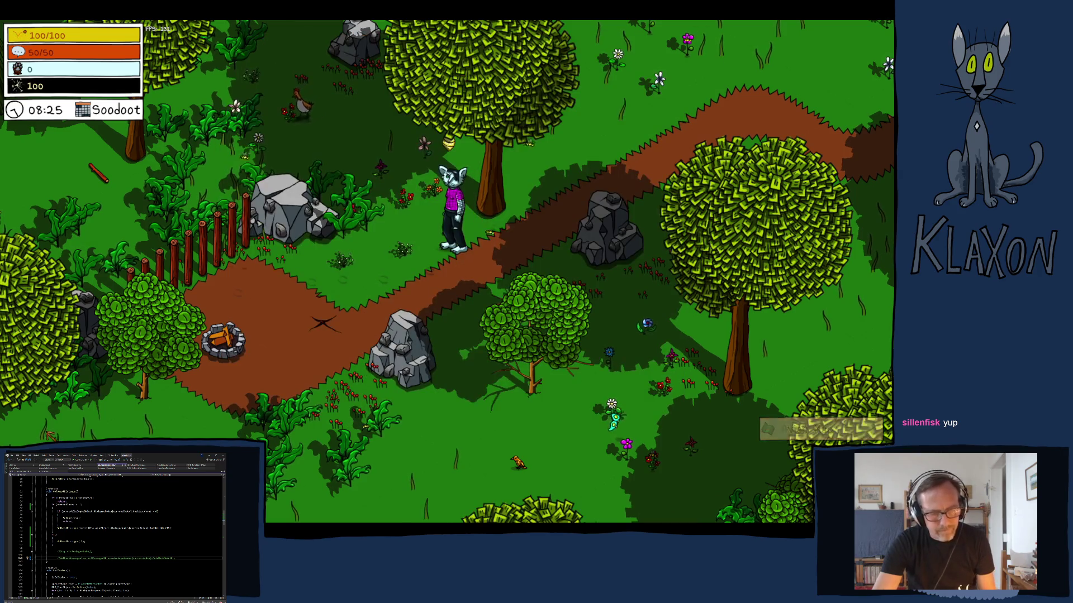
Walk up to the chicken and talk through its whole dialogue.
key(w)
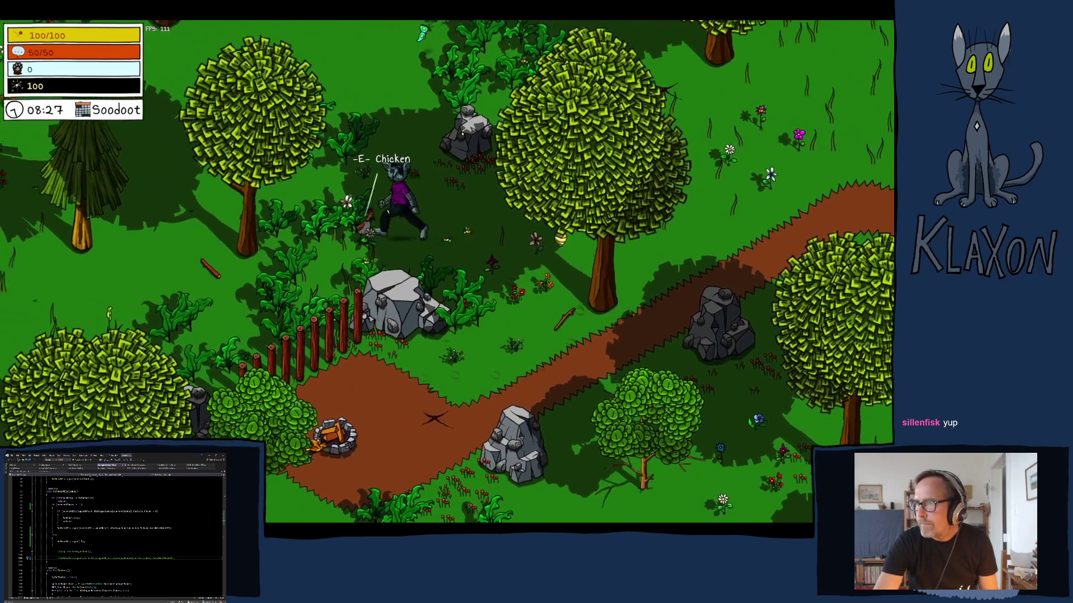
key(e)
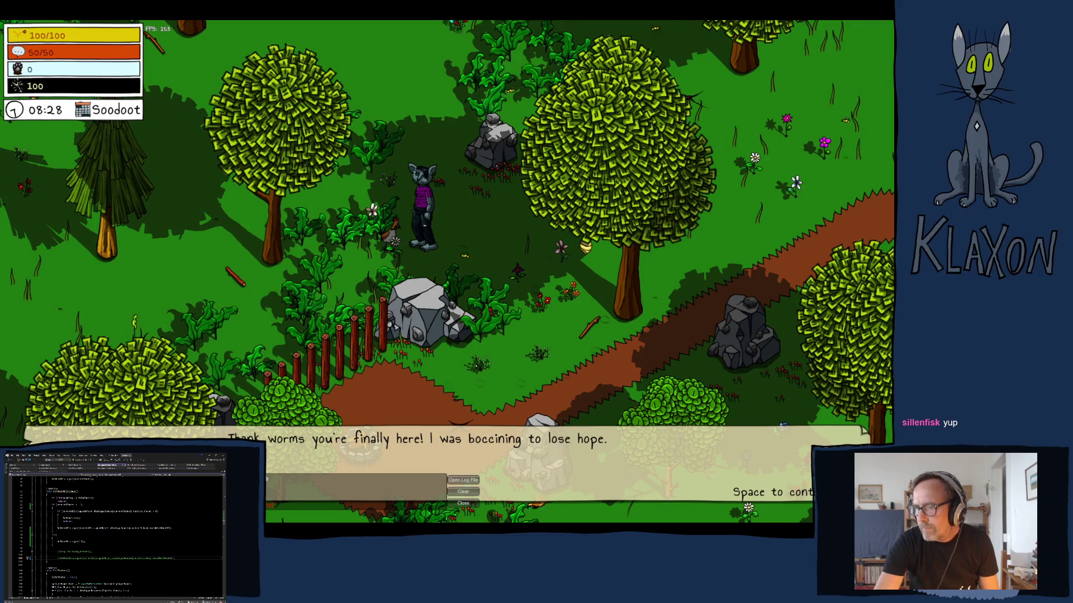
key(space)
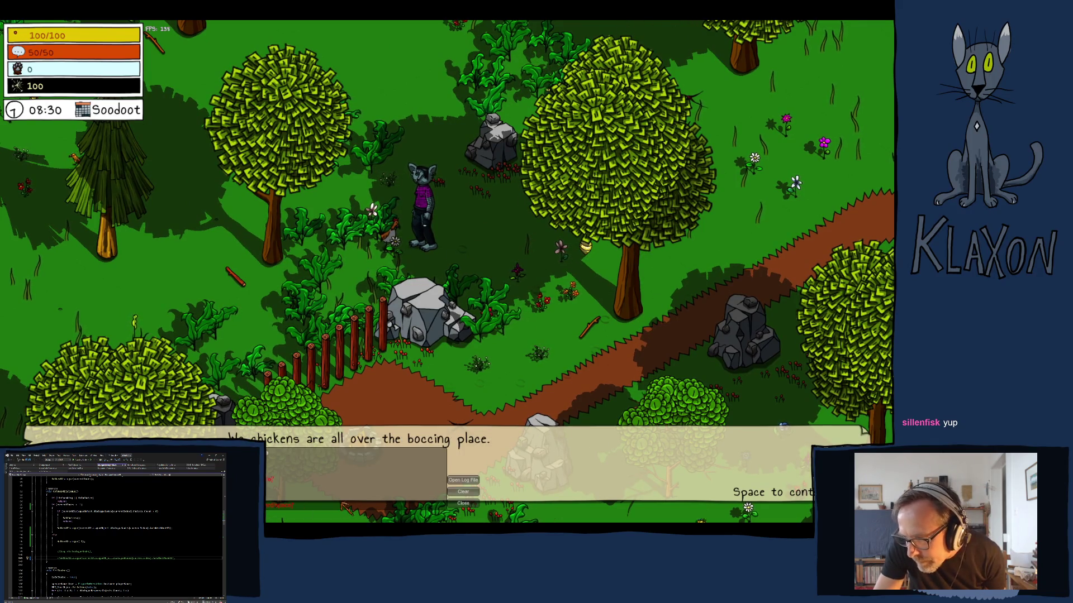
key(space)
key(space)
key(space)
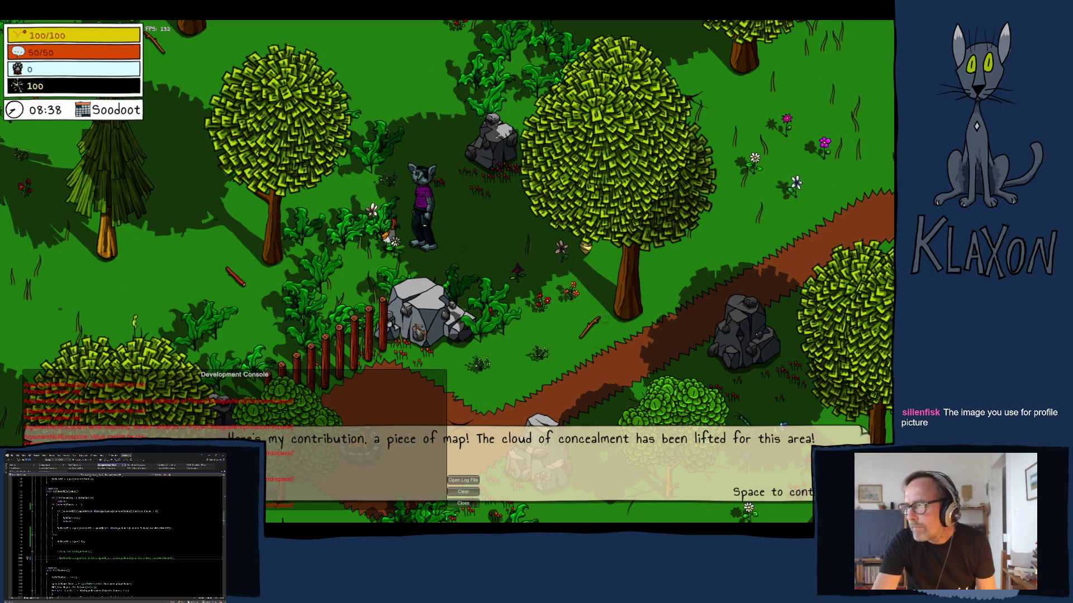
key(space)
Pause the game and quit, confirming the exit.
key(Escape)
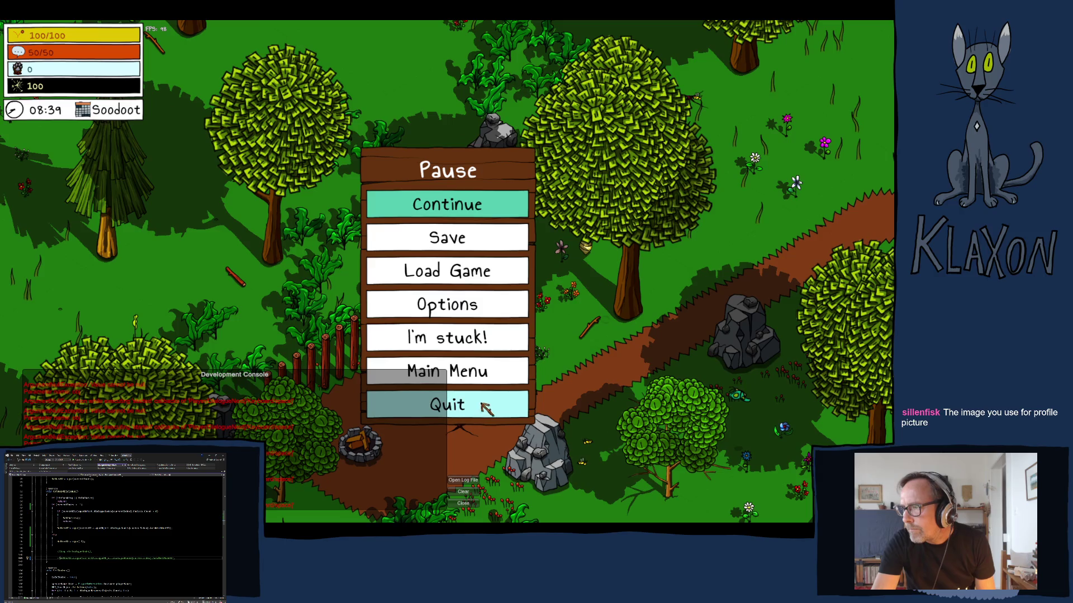
click(484, 406)
click(386, 349)
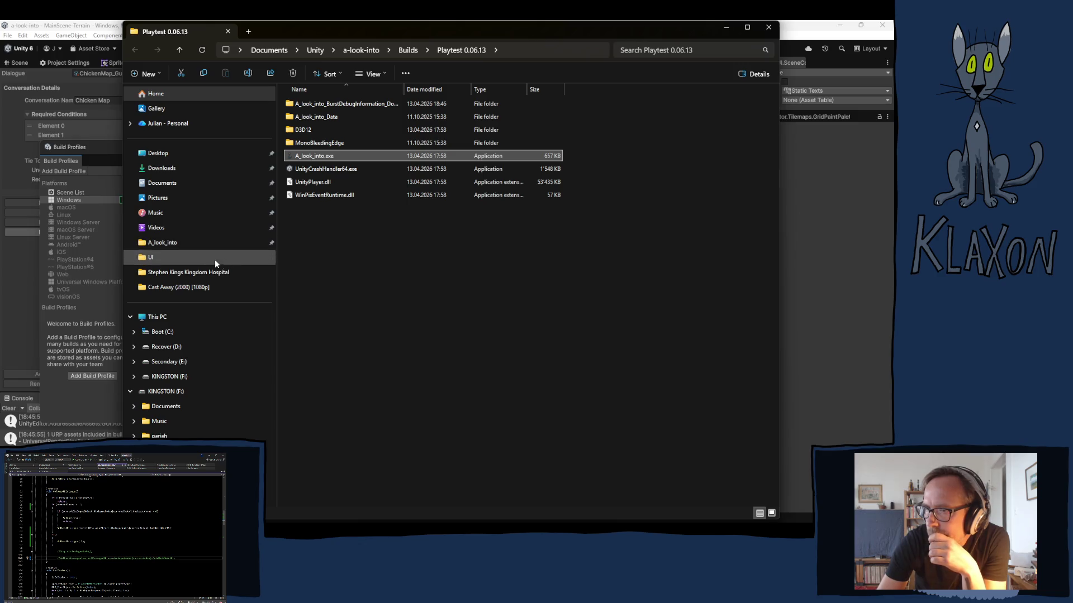
Leave the Playtest 0.06.13 Explorer folder and switch back to the Unity editor.
key(alt+Tab)
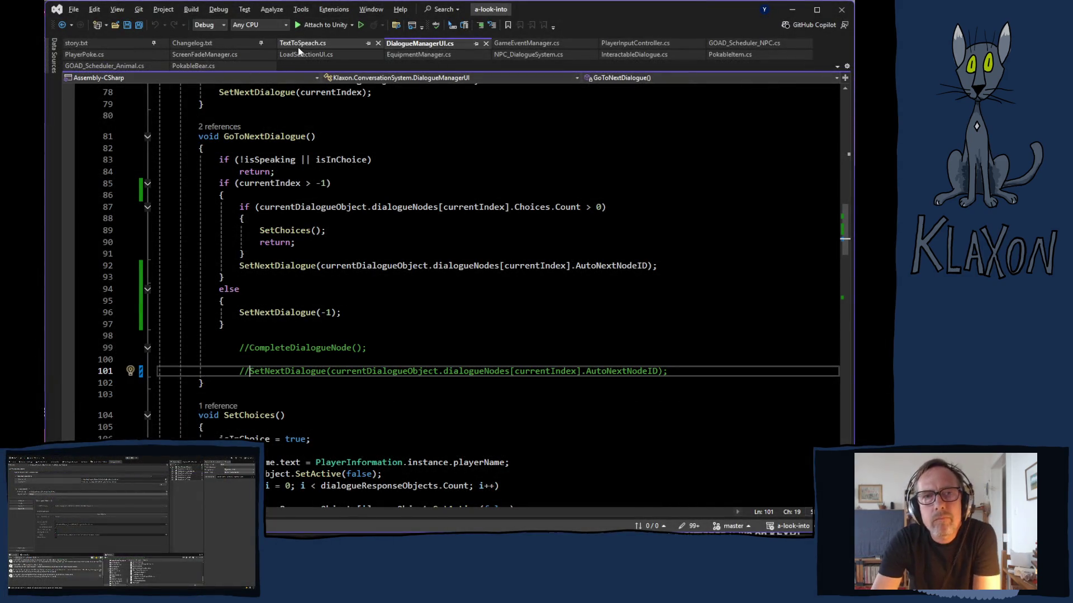
Show TextToSpeach.cs at StopSpeach's StopCoroutine(currentCoroutine) line, then bring up the Player.log error.
click(302, 43)
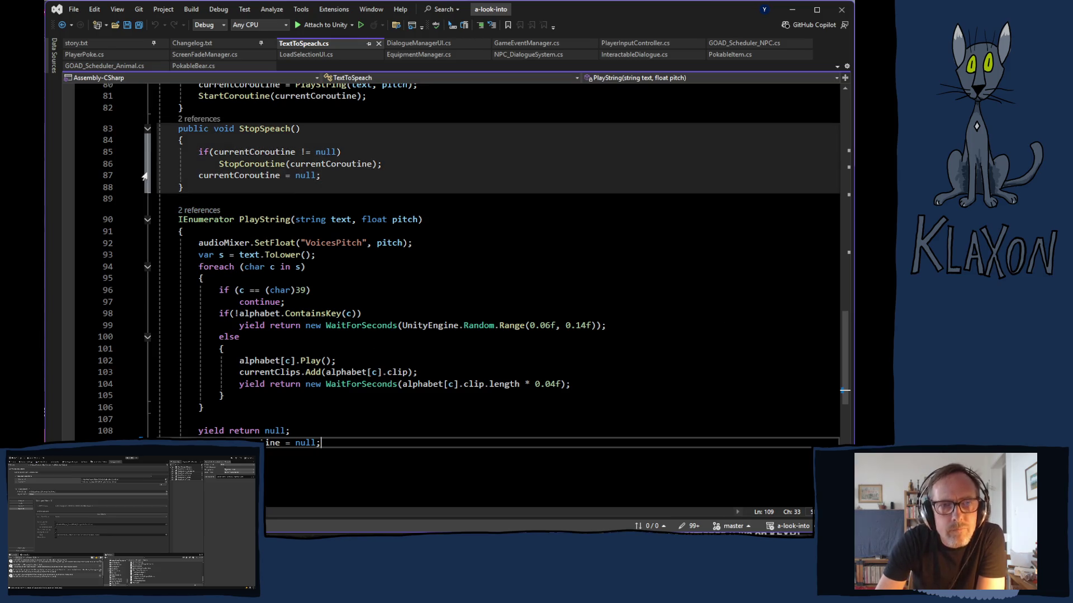
click(114, 166)
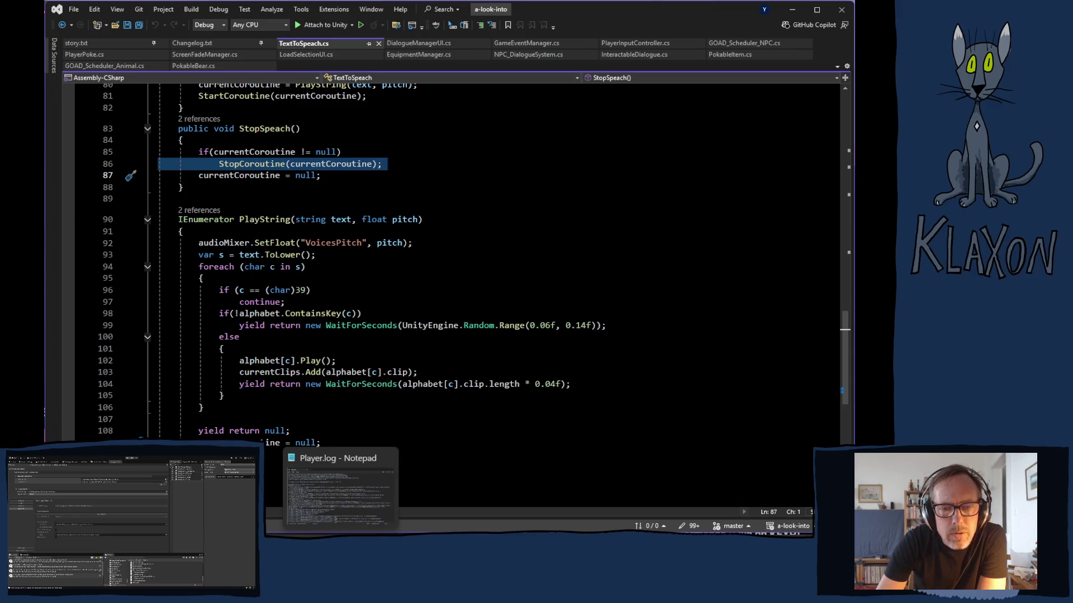
click(340, 489)
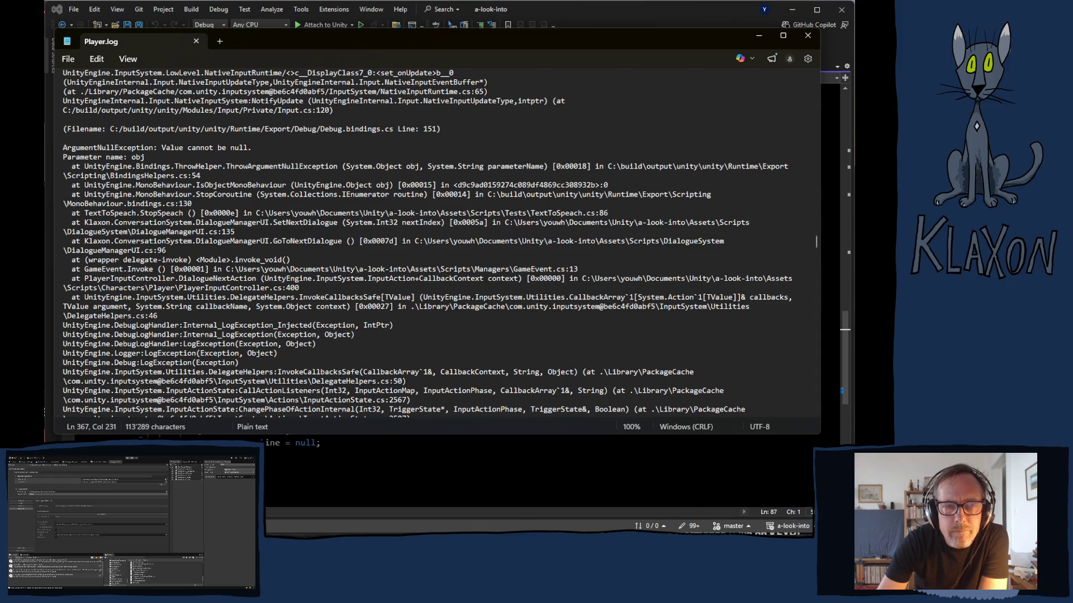
Switch from the Player.log window back to TextToSpeach.cs in Visual Studio.
key(alt+Tab)
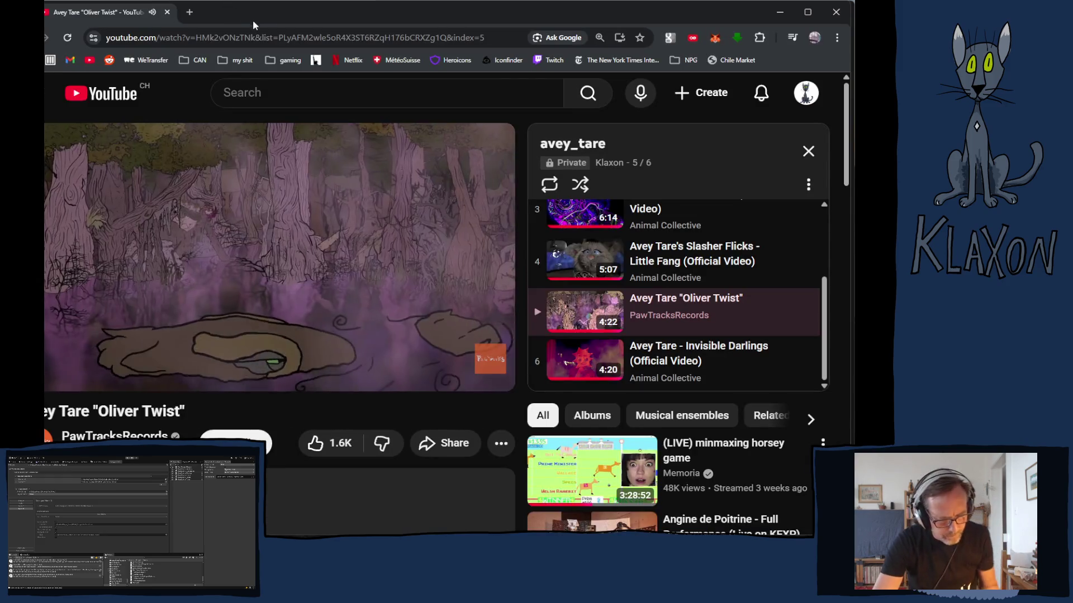
key(alt+Tab)
click(258, 291)
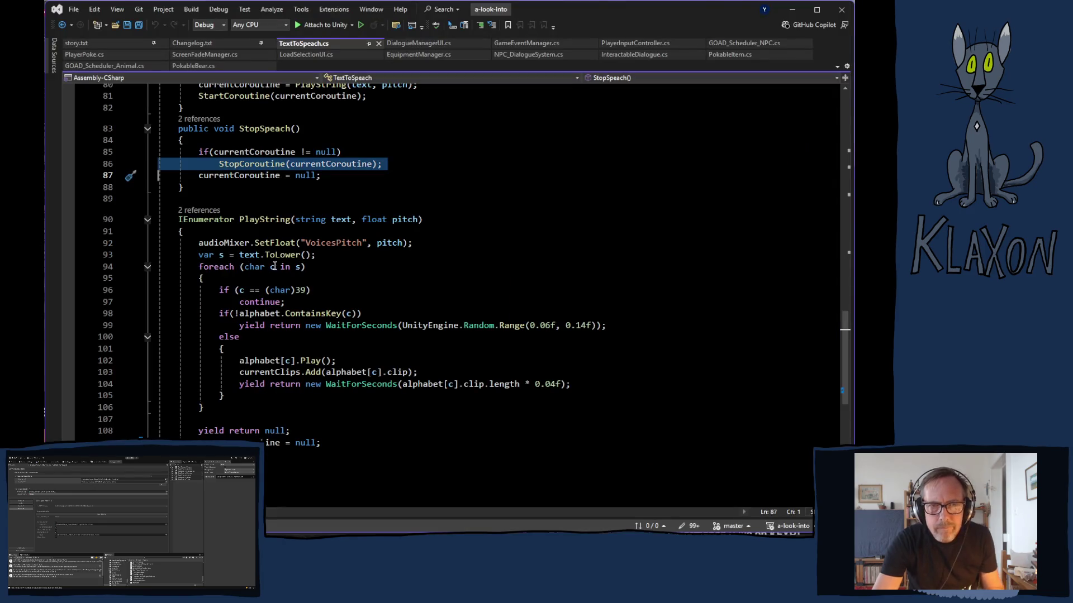
Scroll up TextToSpeach.cs to the currentCoroutine IEnumerator field and the Awake singleton setup.
scroll(370, 326, up, 4)
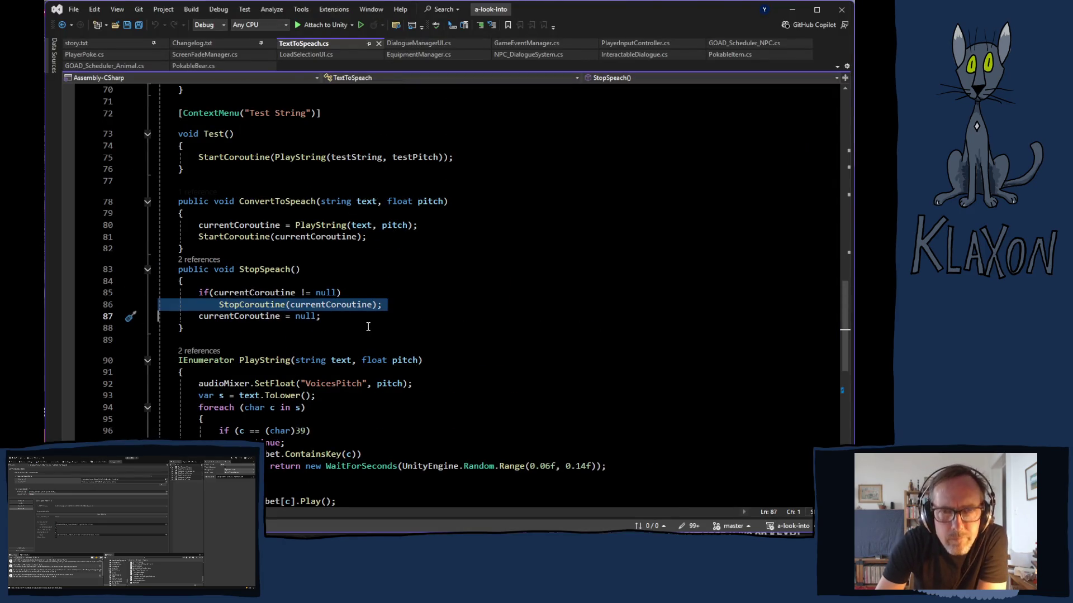
scroll(369, 327, up, 4)
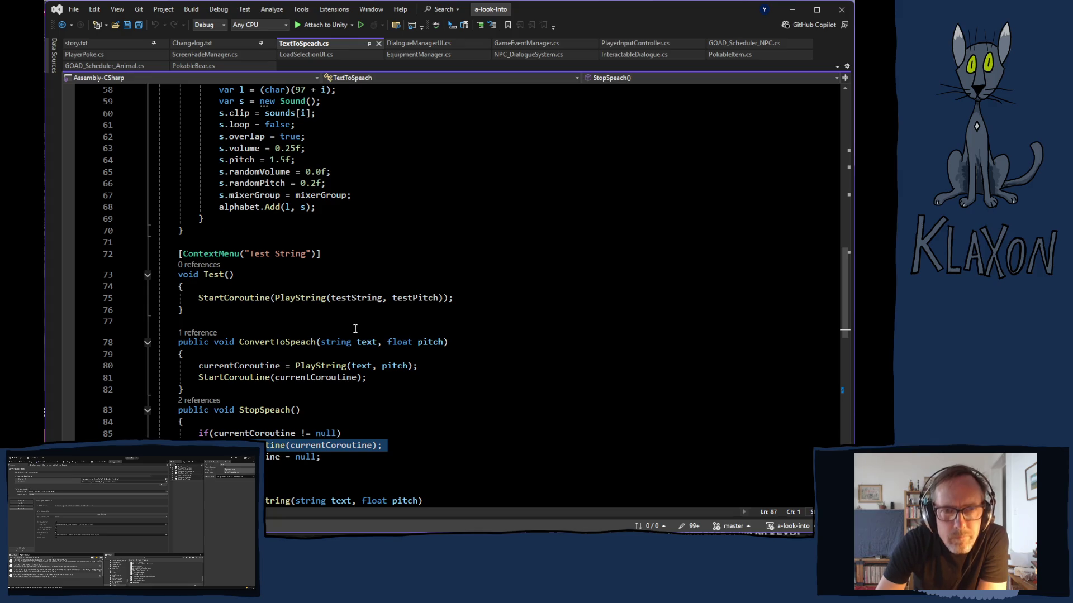
scroll(357, 327, up, 5)
scroll(354, 327, up, 6)
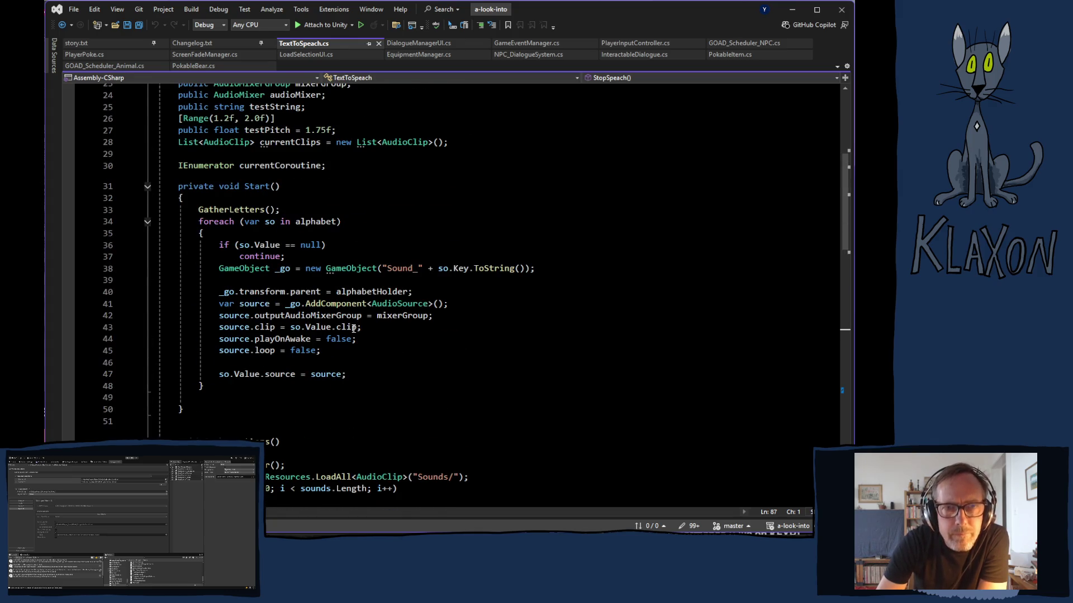
scroll(351, 330, up, 7)
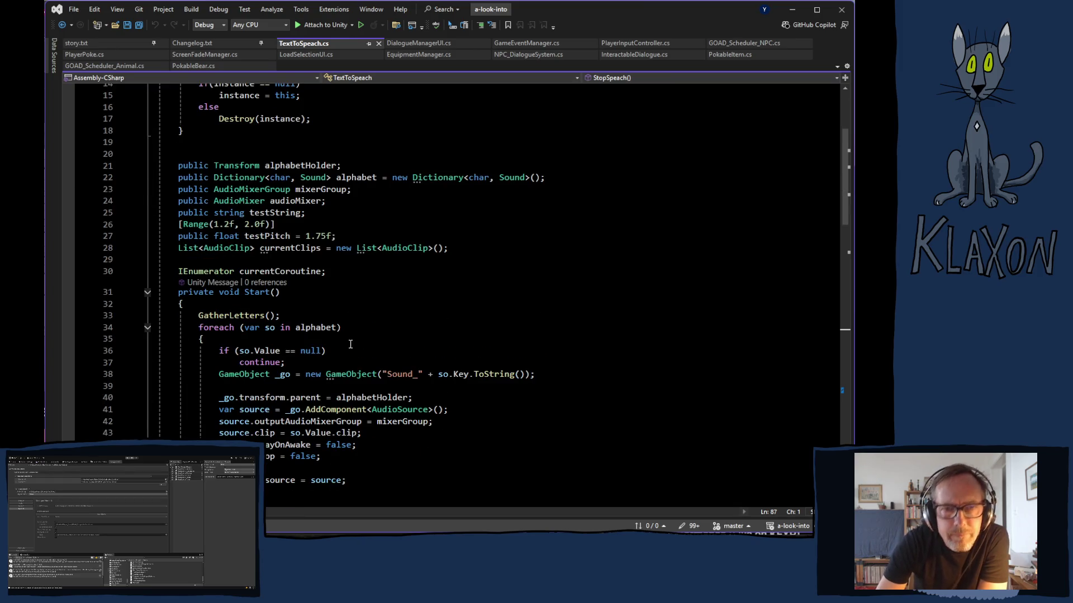
scroll(352, 341, down, 7)
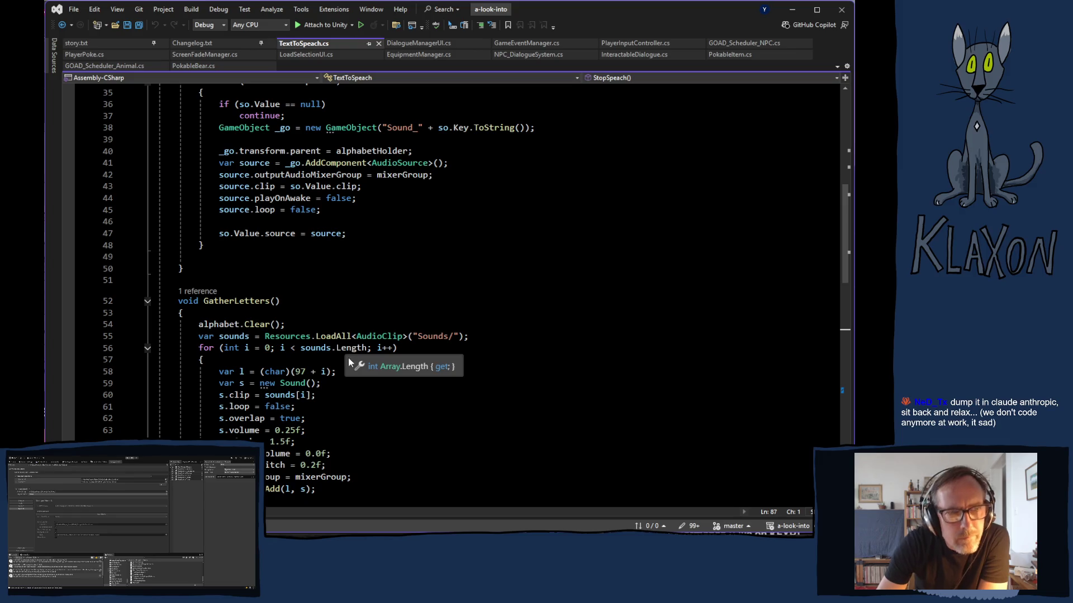
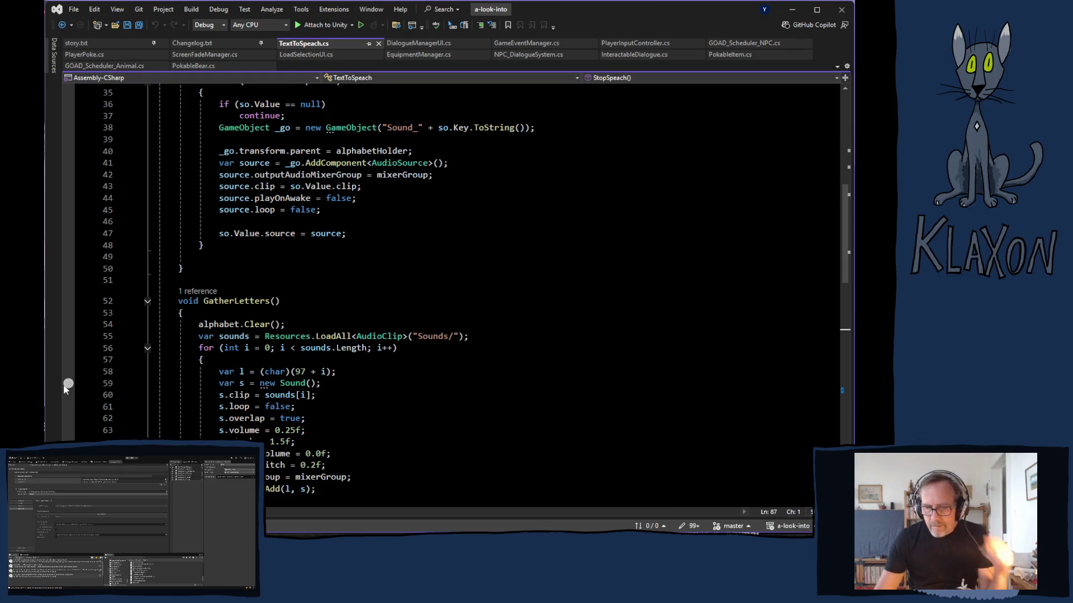
Scroll down to line 83 and select the entire StopSpeach method body.
scroll(381, 374, down, 3)
scroll(380, 375, down, 7)
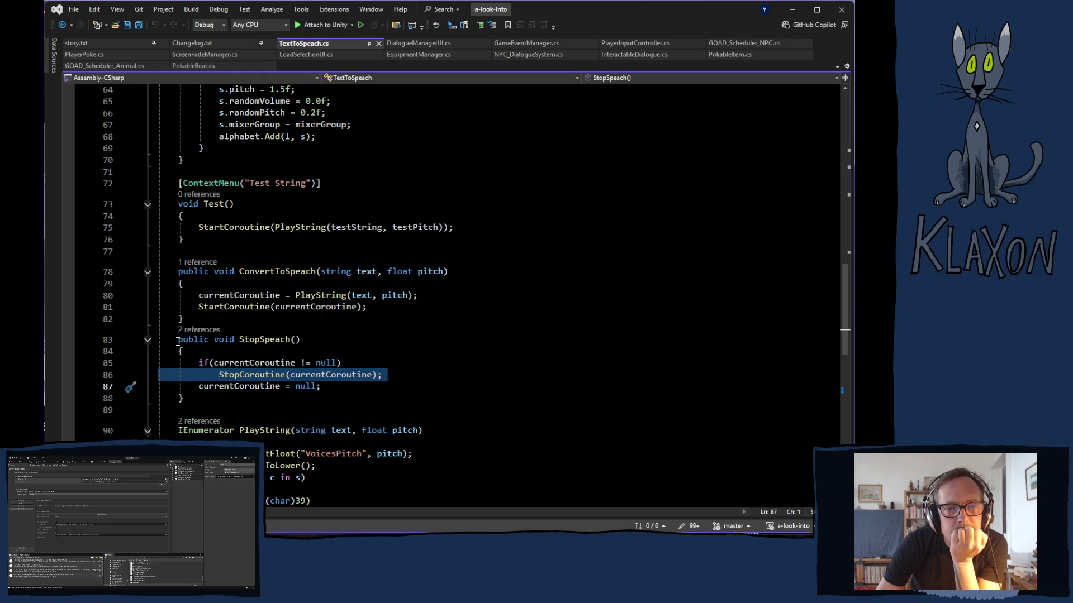
mouse_move(178, 340)
mouse_down()
mouse_move(248, 387)
mouse_move(280, 388)
mouse_up()
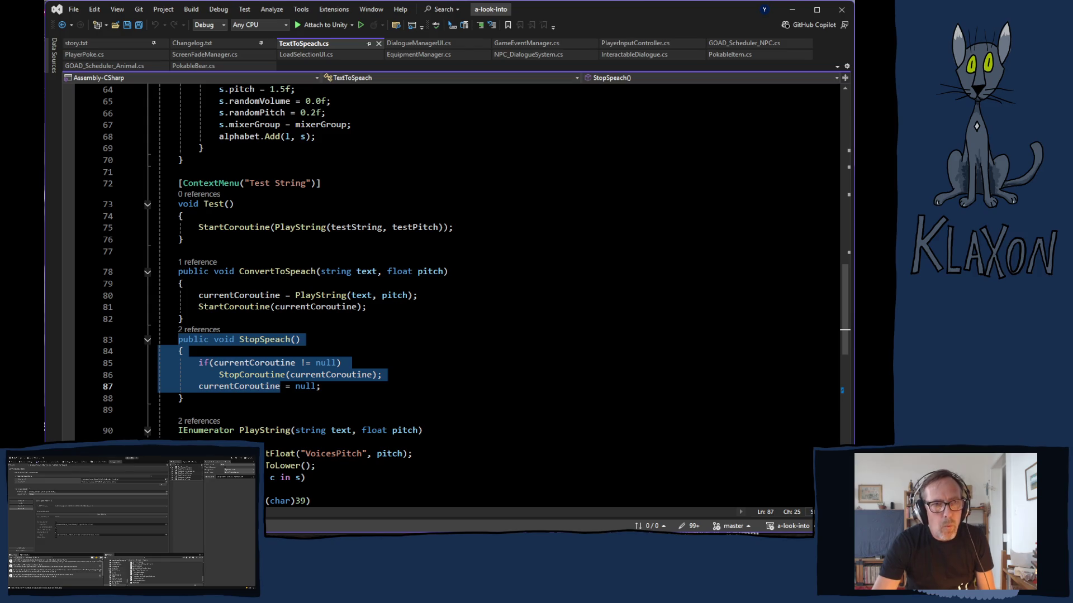
key(alt+Tab)
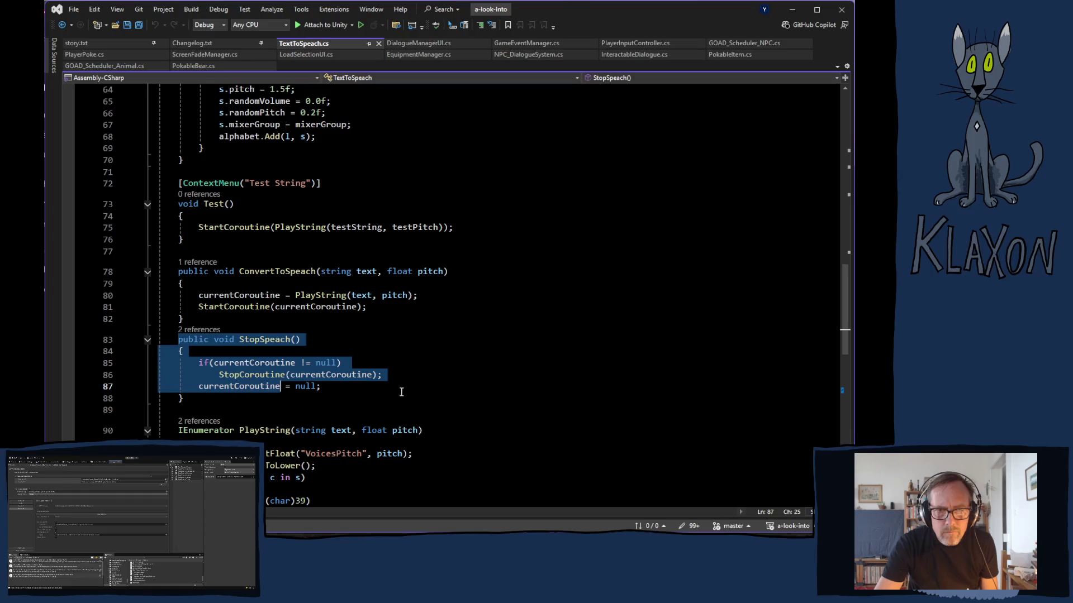
key(Escape)
mouse_move(178, 339)
mouse_down()
mouse_move(324, 391)
mouse_move(243, 398)
mouse_up()
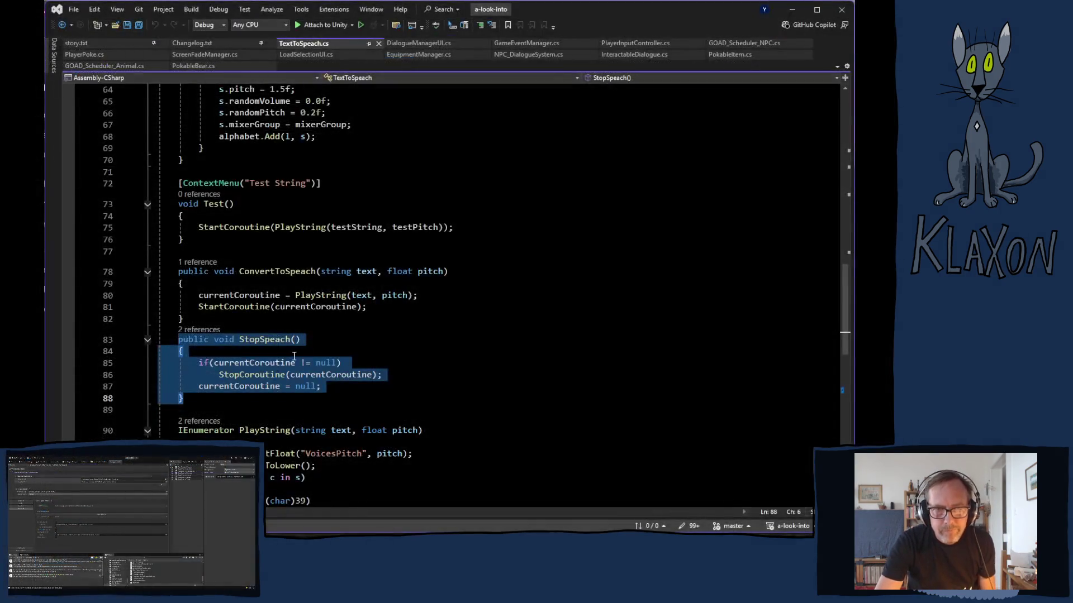
Change line 85's check from != null to == null, add 'return;' below it, and outdent StopCoroutine.
click(380, 374)
click(306, 363)
key(BackSpace)
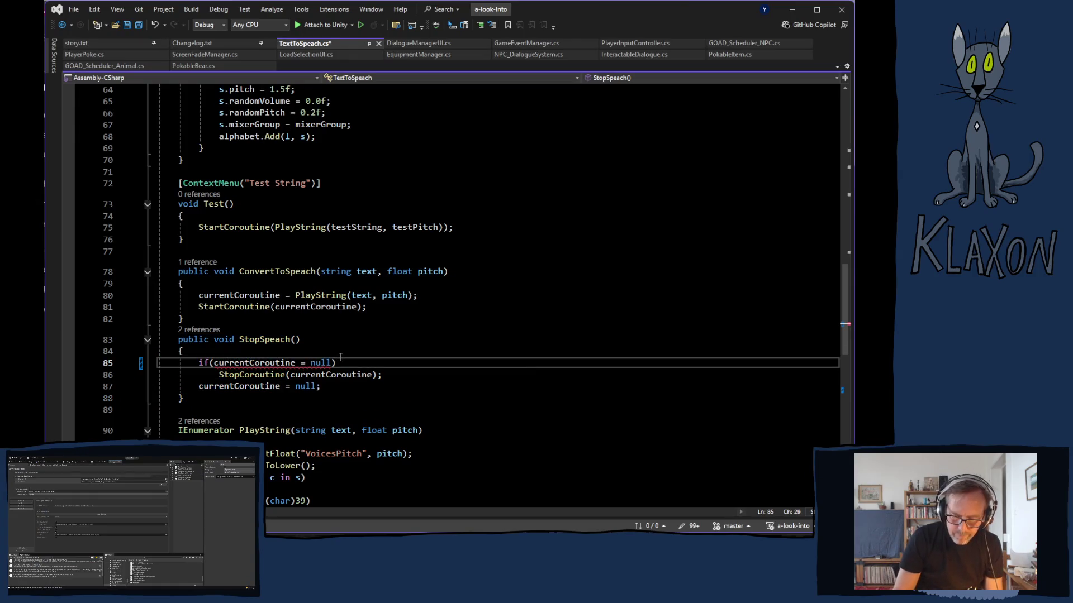
text(=)
key(Right)
key(Right)
key(Right)
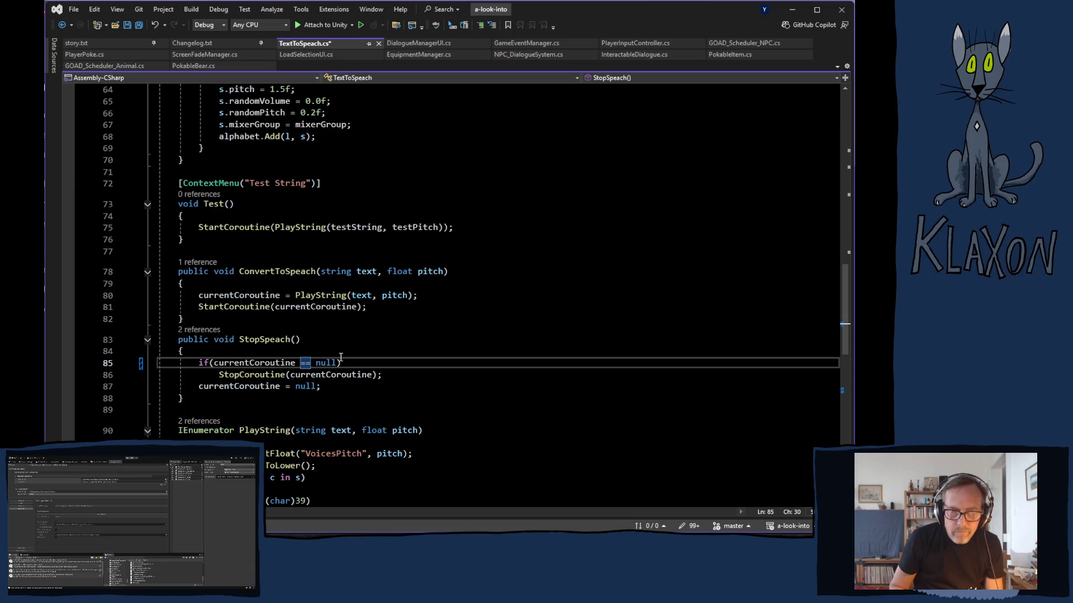
key(Return)
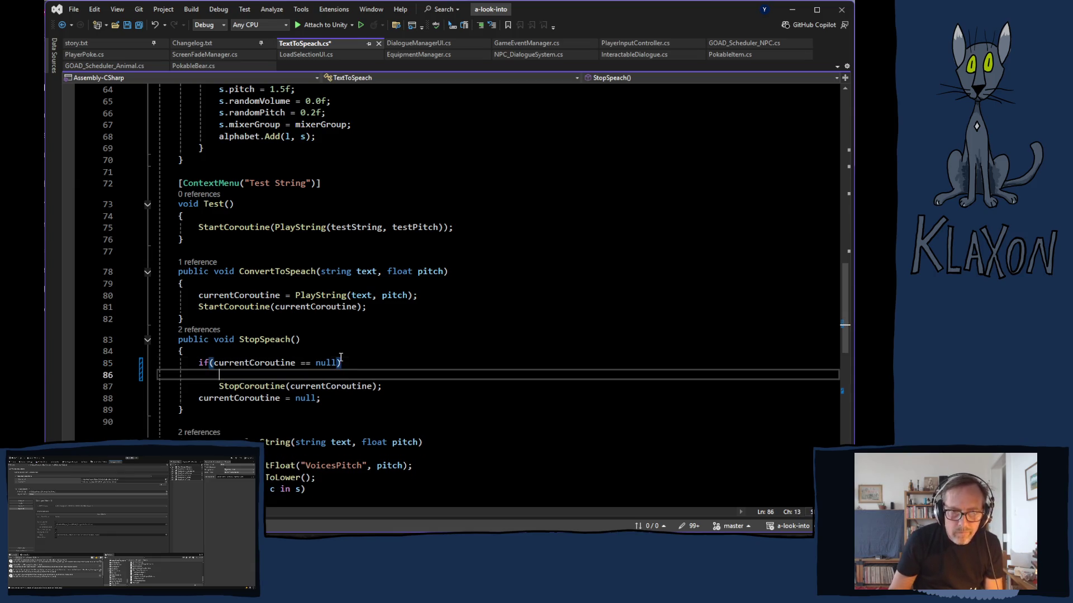
text(return;)
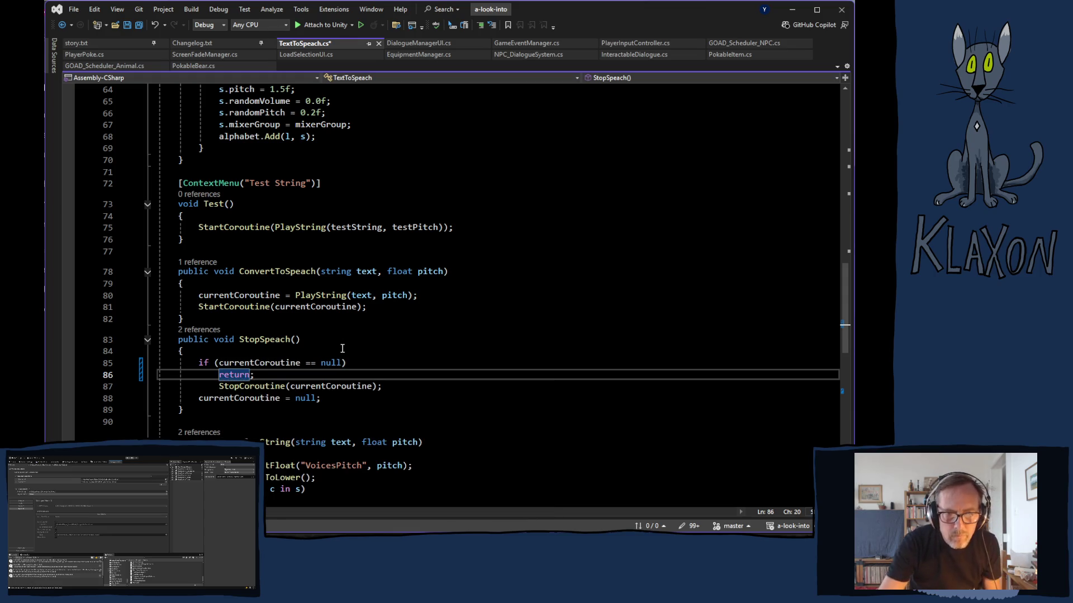
click(220, 386)
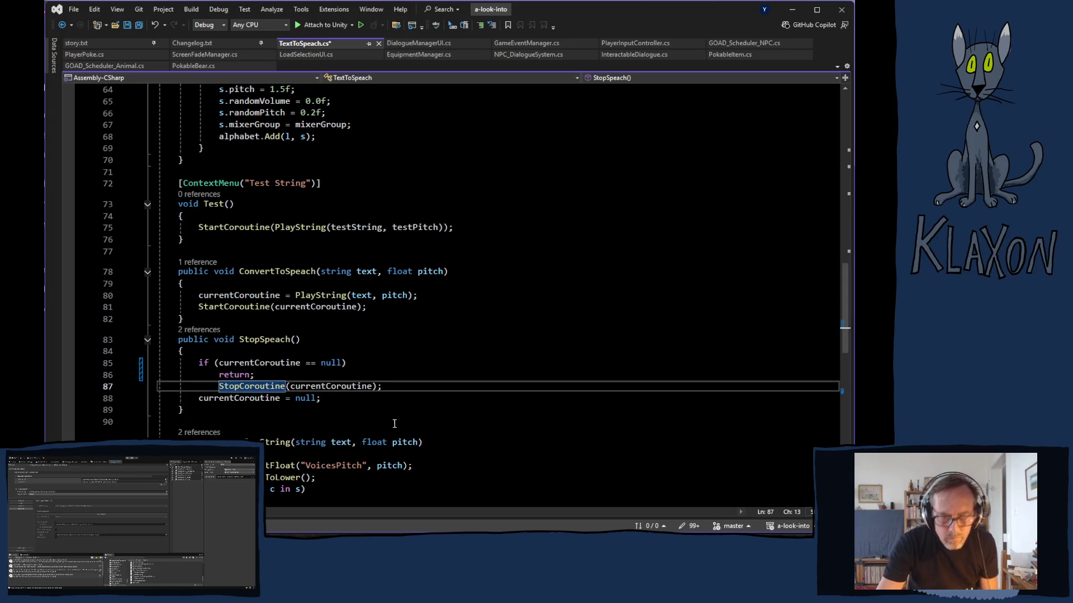
key(BackSpace)
key(BackSpace)
key(BackSpace)
key(BackSpace)
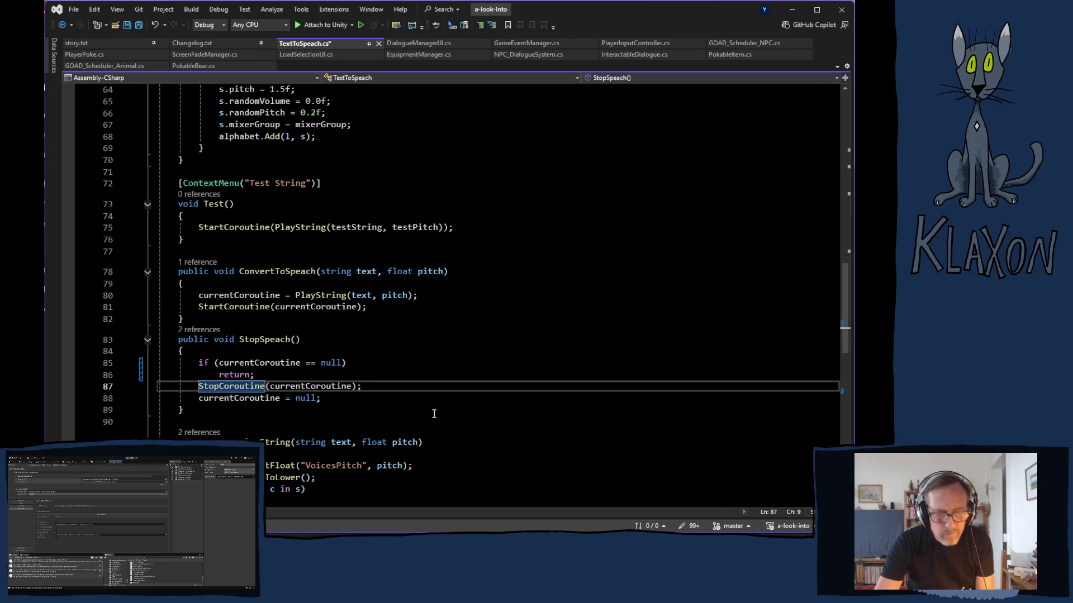
key(alt+Tab)
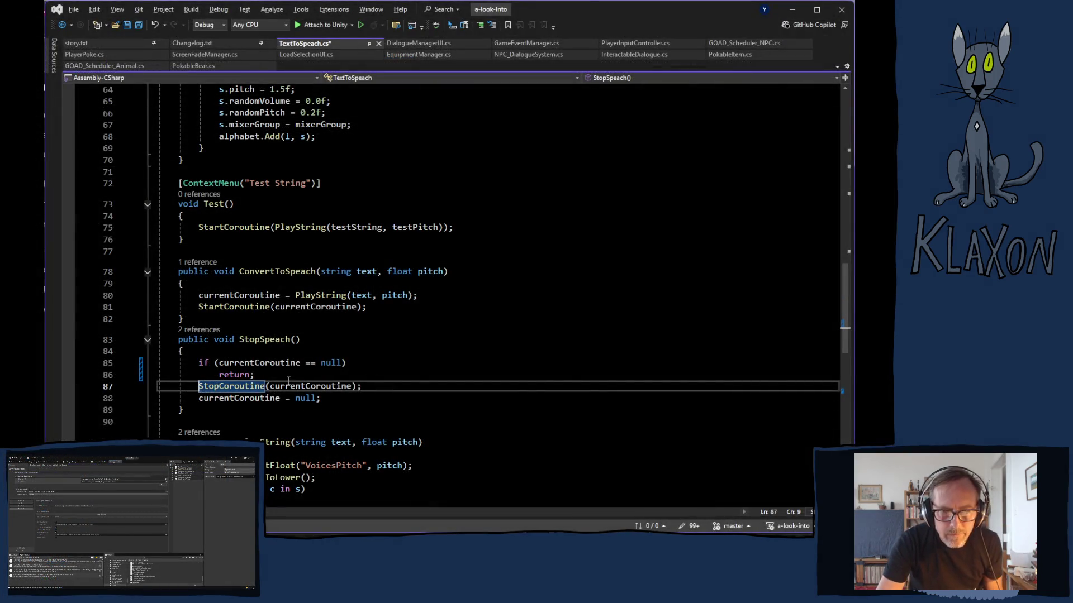
click(287, 379)
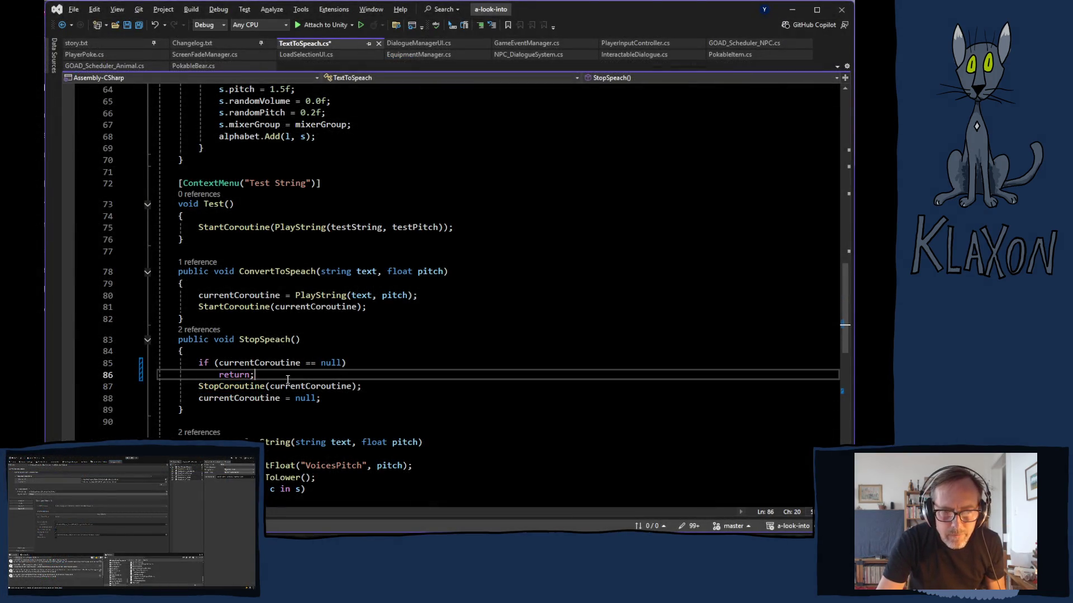
After the early return, add 'var c = currentCoroutine;' followed by 'currentCoroutine = null;'.
key(Return)
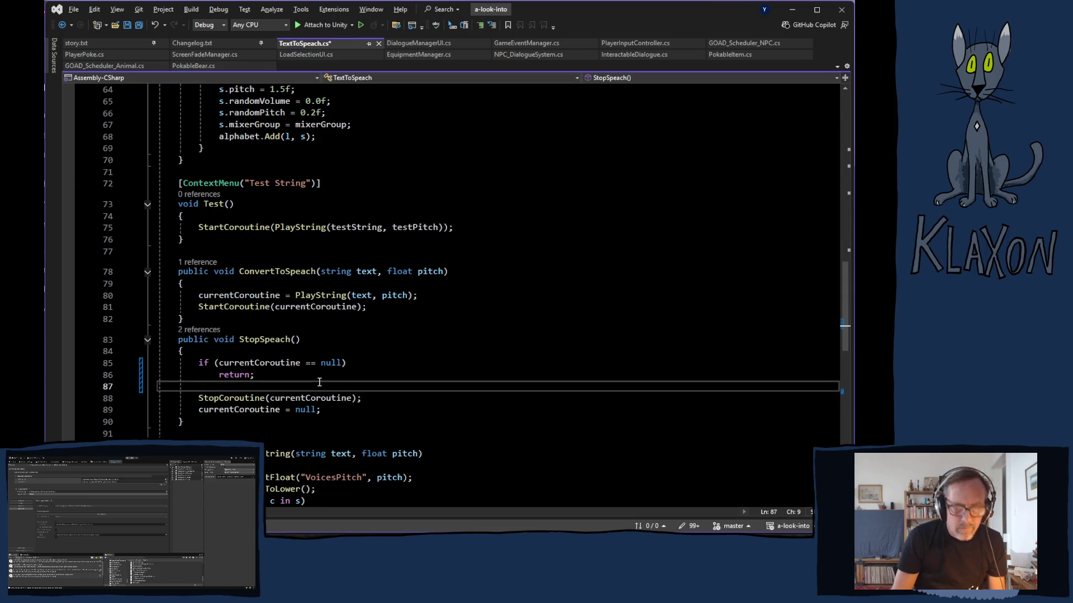
text(va)
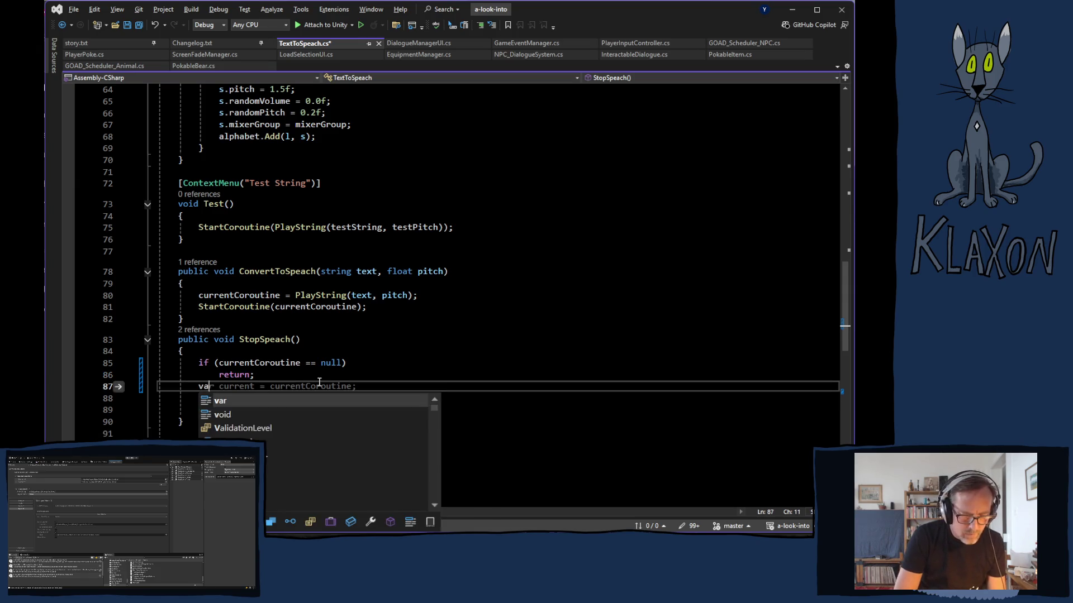
text(r c = )
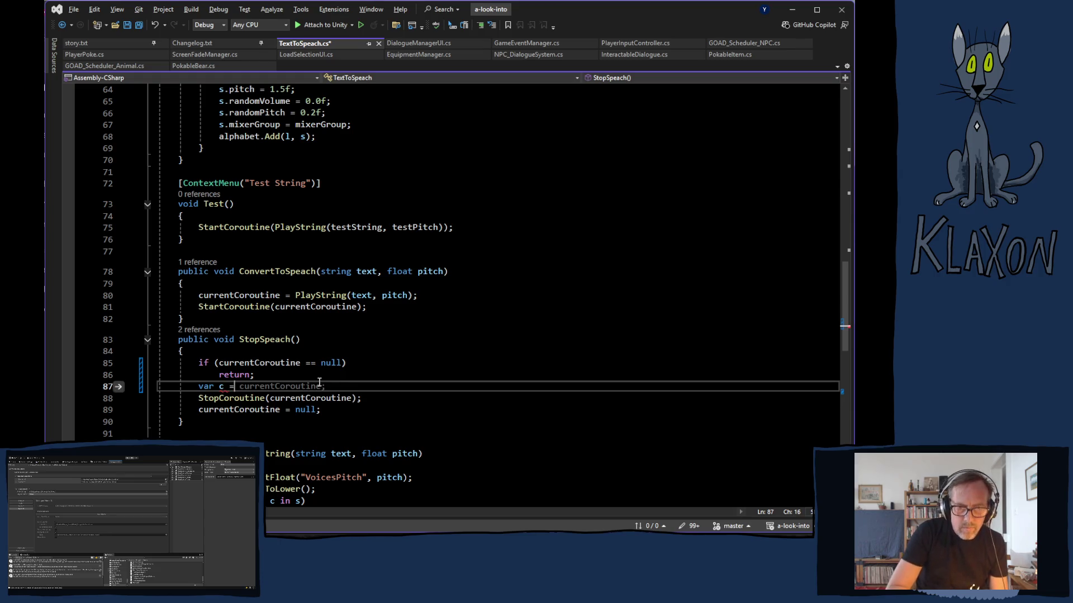
text(cuur)
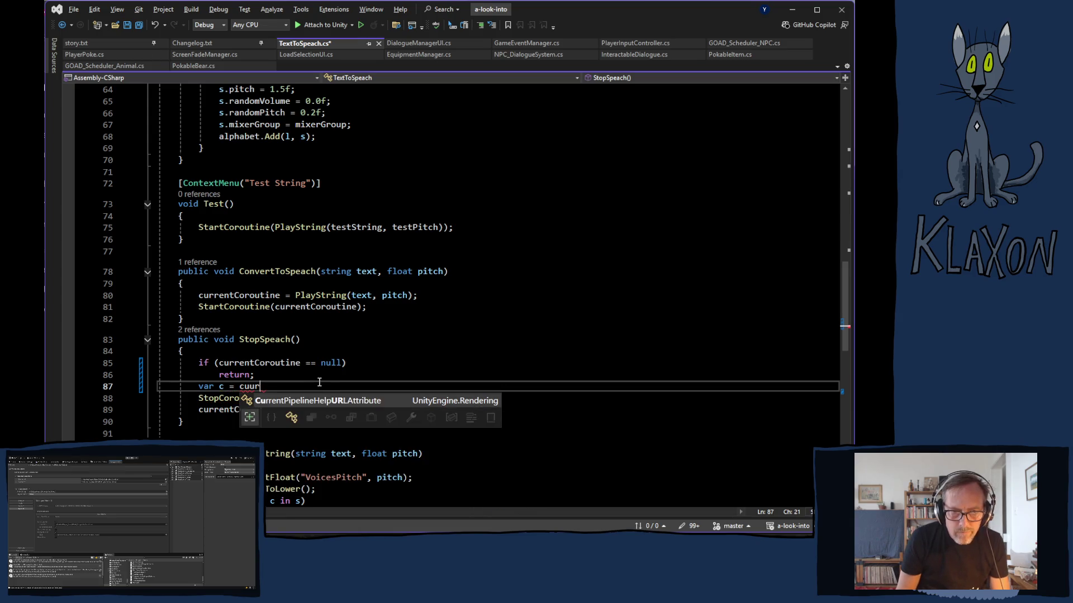
key(BackSpace)
key(Tab)
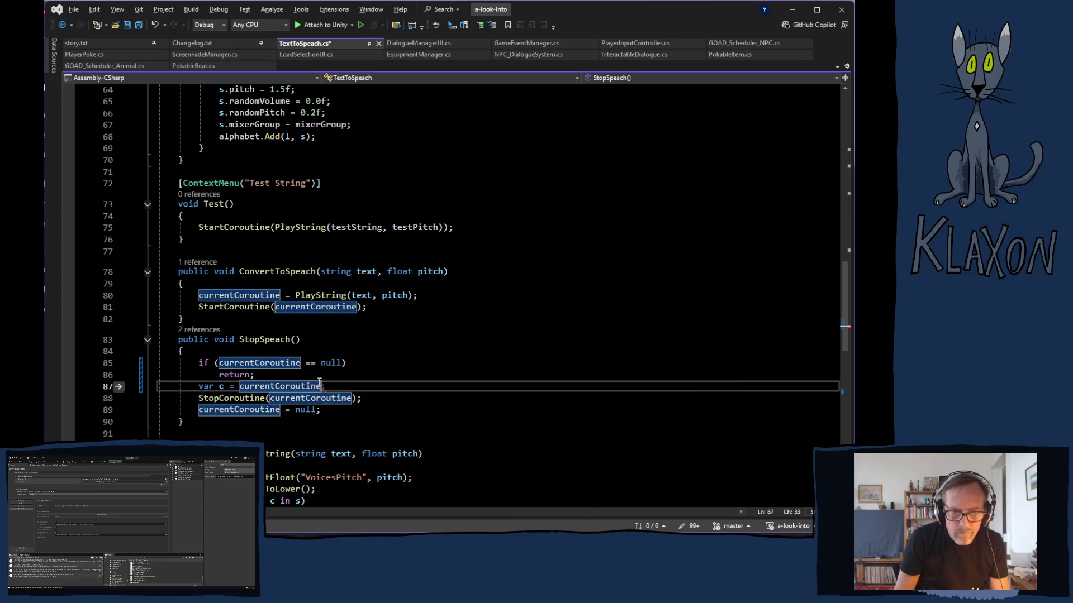
text(;)
key(Return)
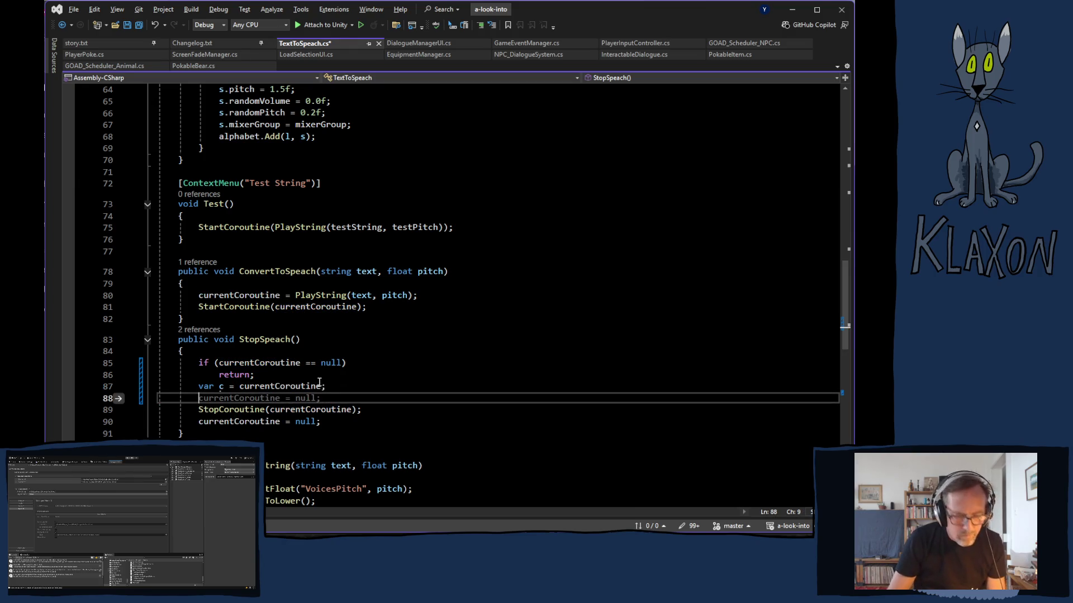
key(Tab)
Pass c to StopCoroutine, delete the duplicate null assignment, and save TextToSpeach.cs.
drag(270, 410, 352, 410)
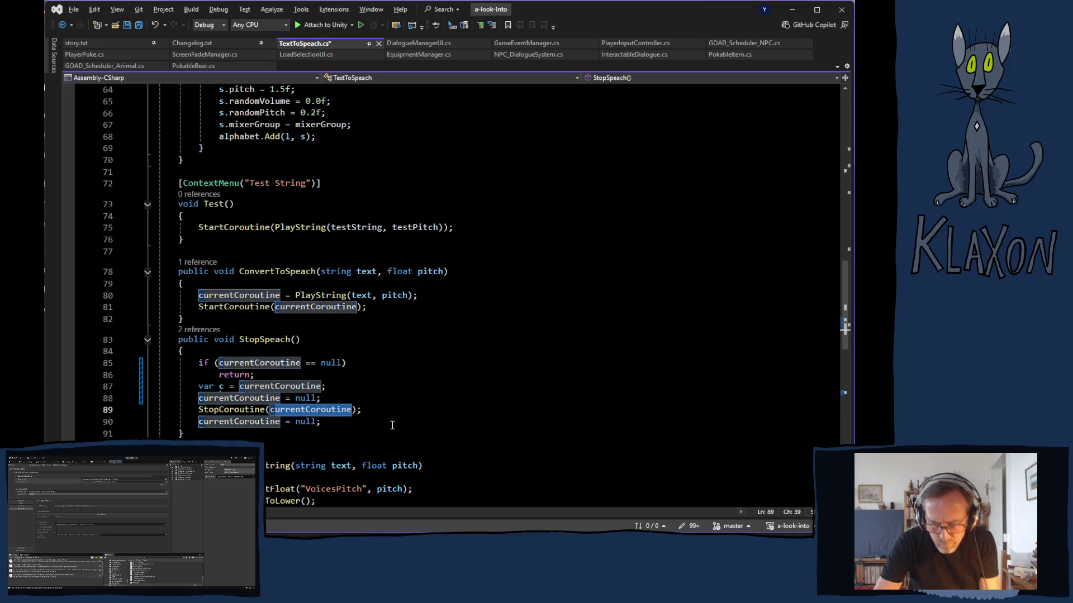
text(c)
drag(199, 422, 330, 424)
key(BackSpace)
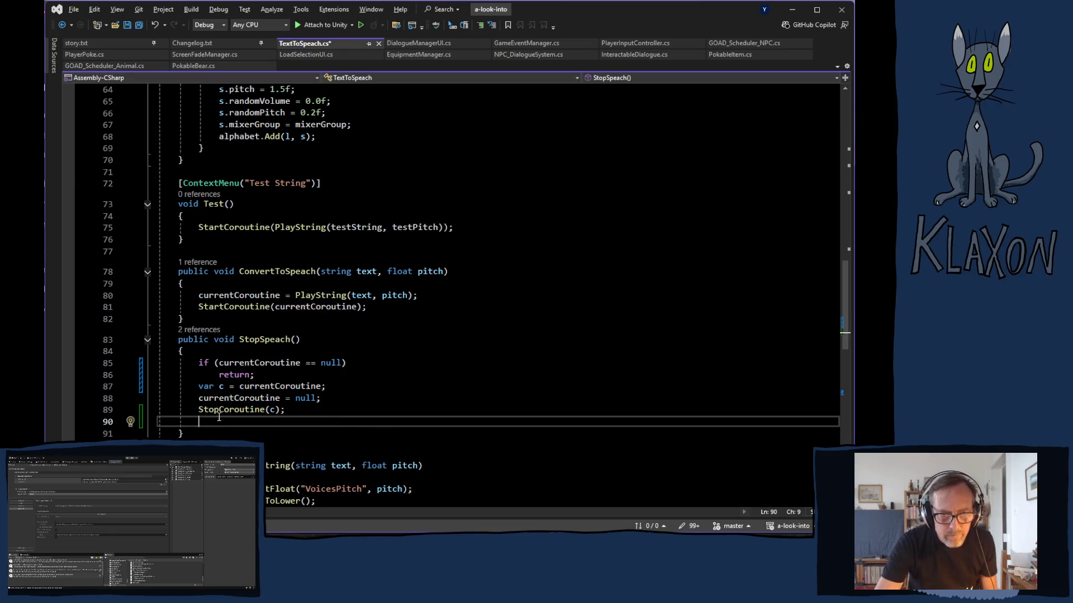
key(ctrl+s)
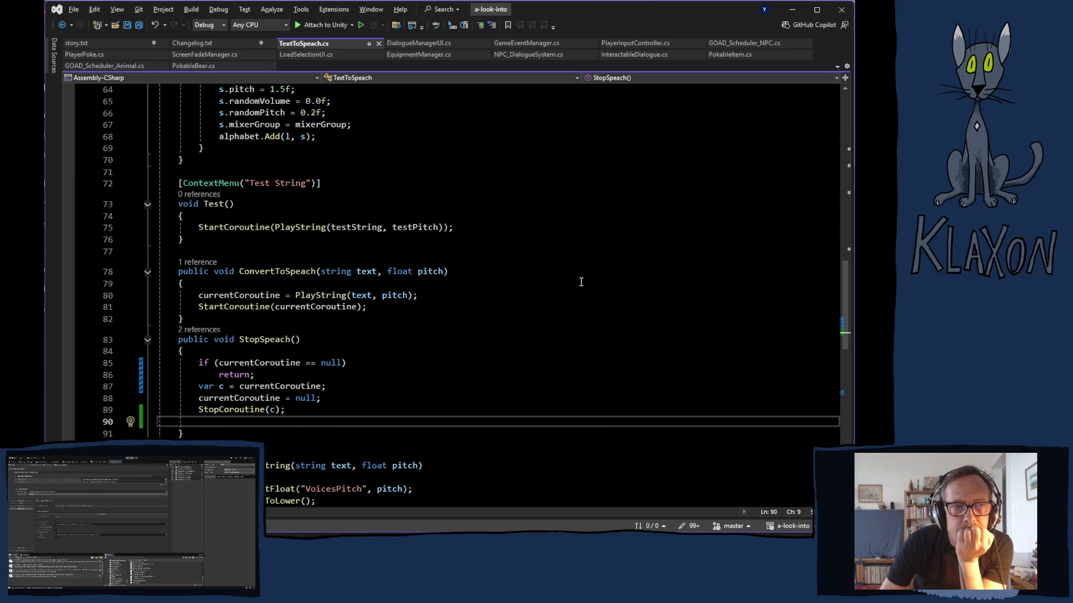
key(alt+Tab)
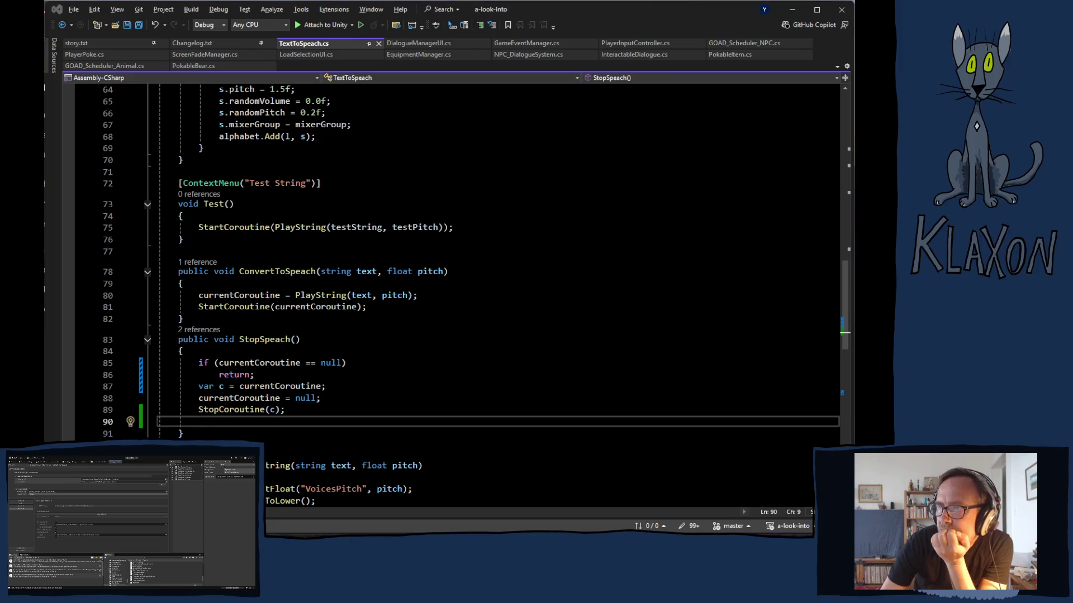